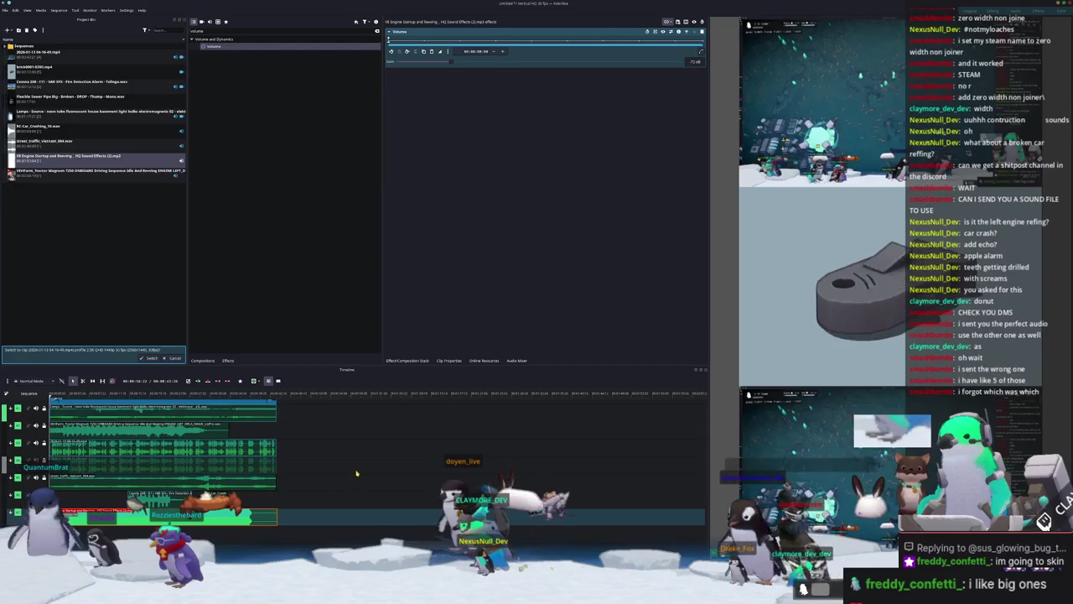
Show the Audio Mixer and push one audio channel's fader up to raise its volume.
left_click(517, 361)
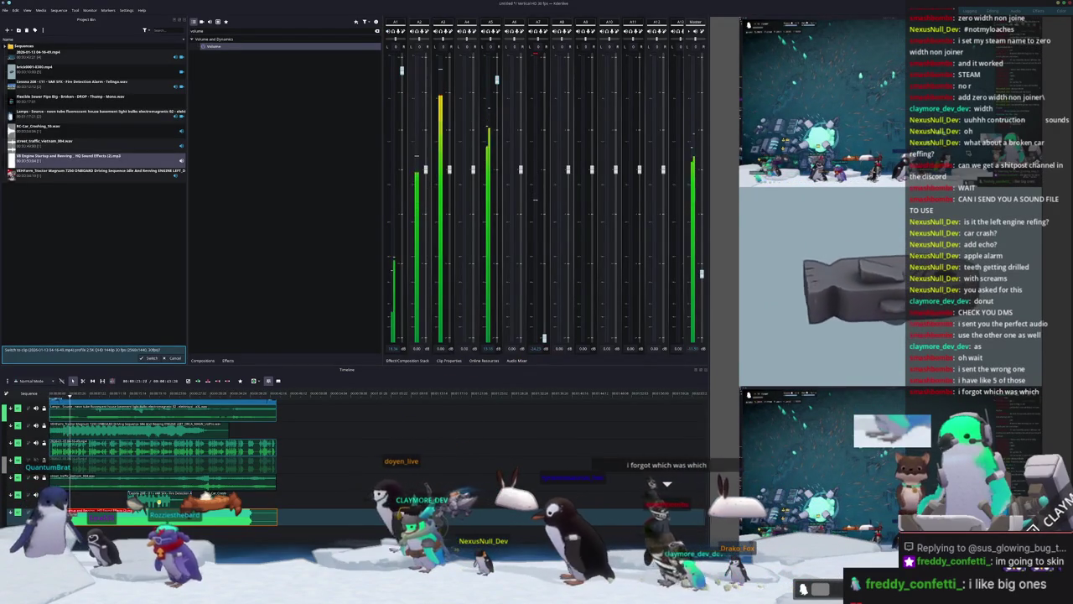
left_click_drag(544, 338, 545, 104)
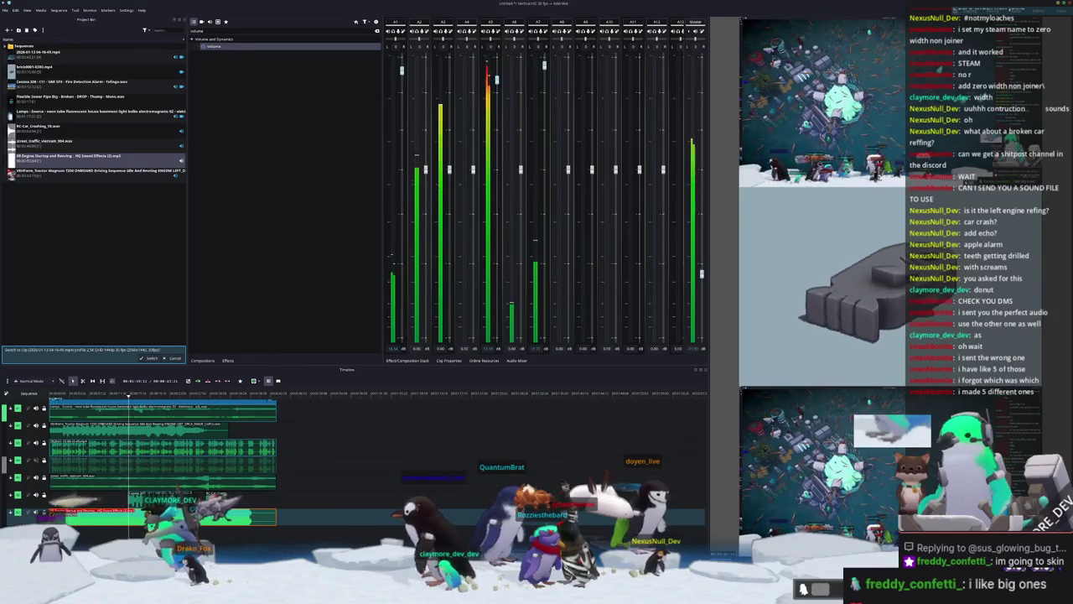
key("alt+Tab")
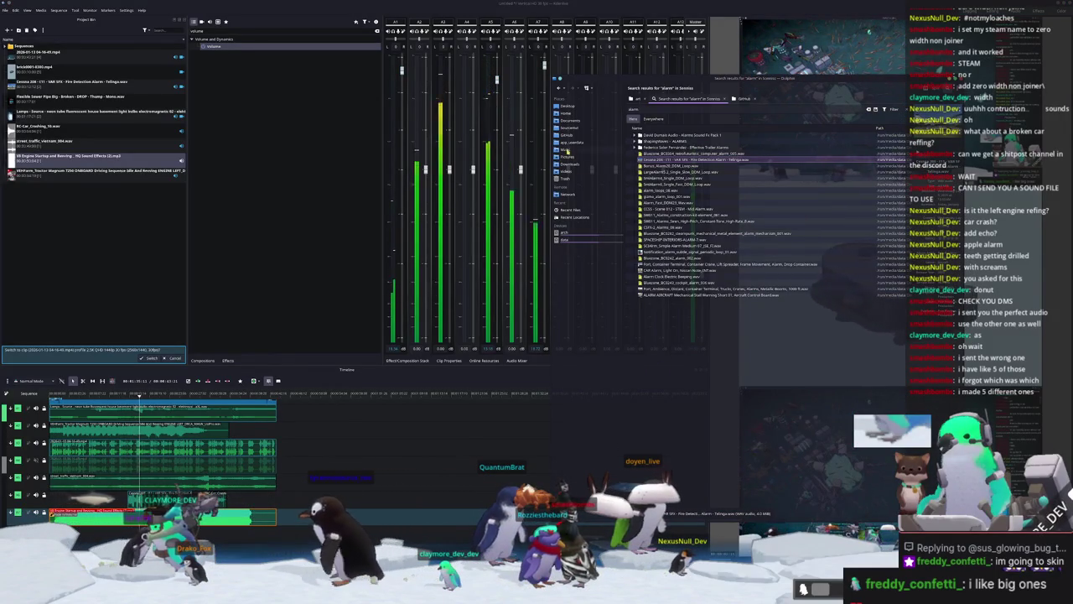
Drag videoplayback (1).mp4 from the Downloads folder into the Kdenlive Project Bin.
left_click(569, 164)
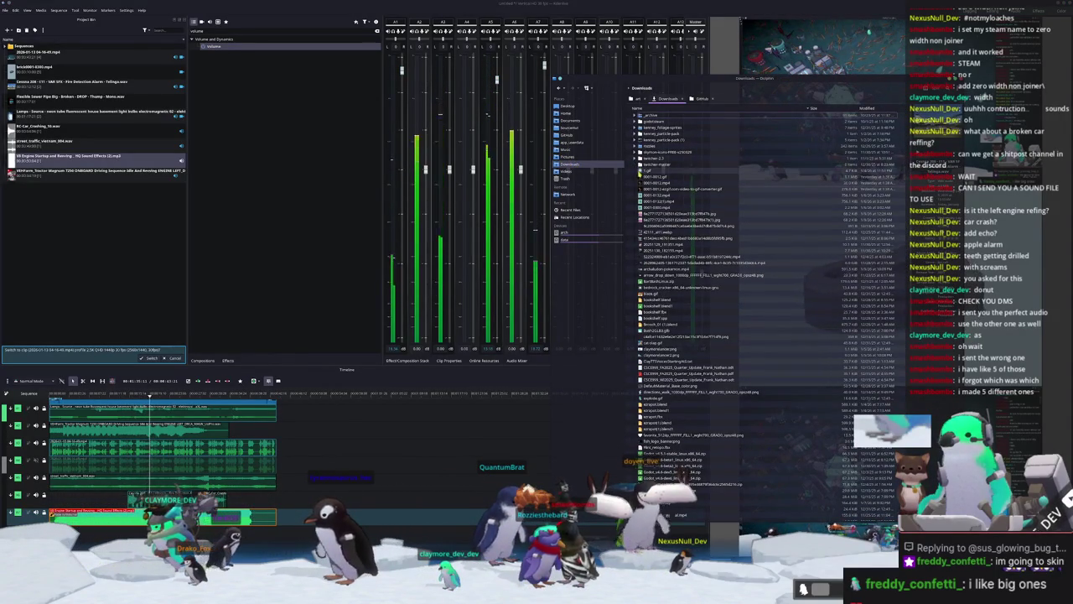
scroll(650, 307, "down", 2)
scroll(654, 312, "down", 2)
scroll(660, 318, "down", 2)
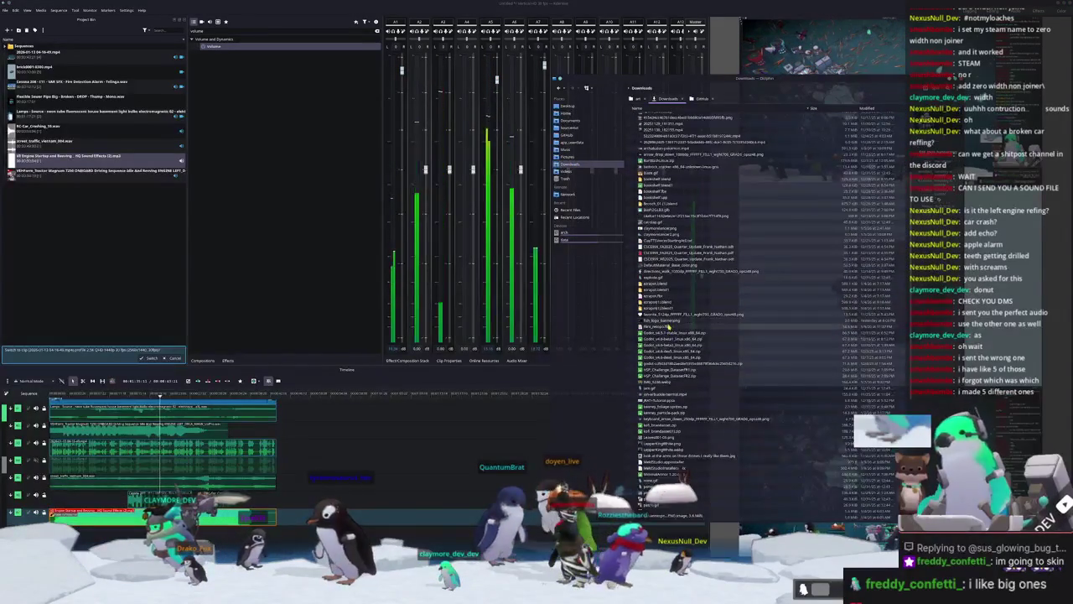
scroll(669, 327, "down", 2)
scroll(668, 327, "down", 2)
scroll(668, 329, "down", 2)
scroll(669, 330, "down", 2)
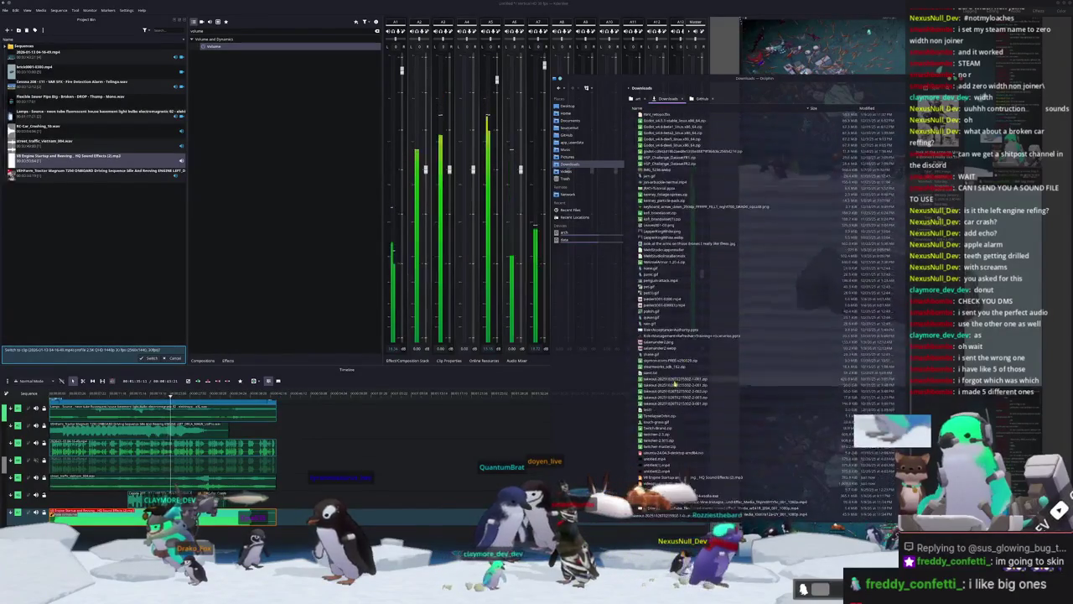
scroll(671, 332, "down", 2)
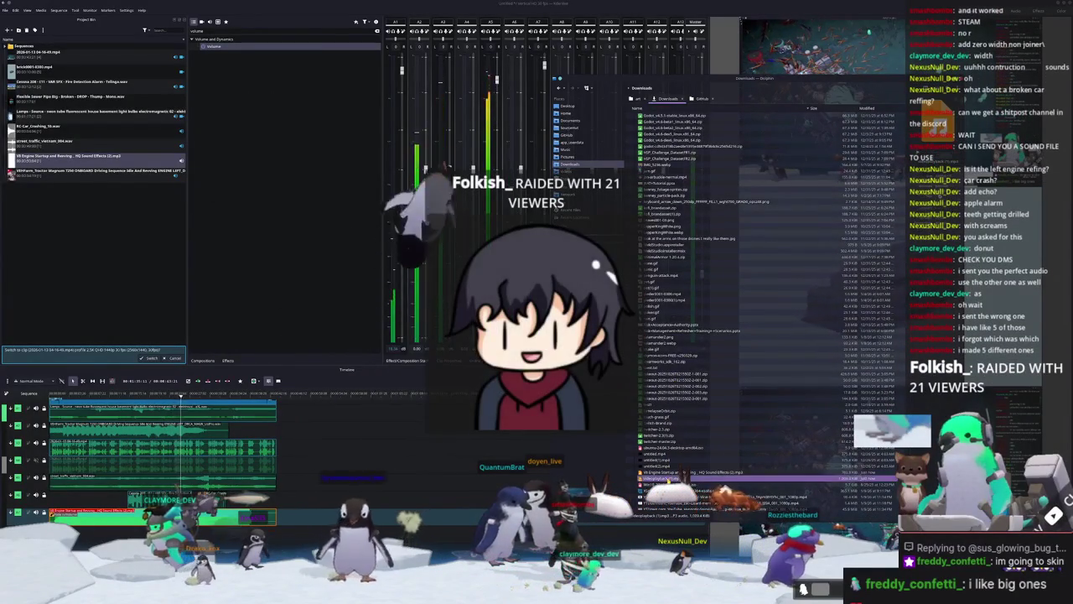
mouse_move(185, 302)
left_mouse_down()
mouse_move(81, 218)
mouse_move(327, 513)
left_mouse_up()
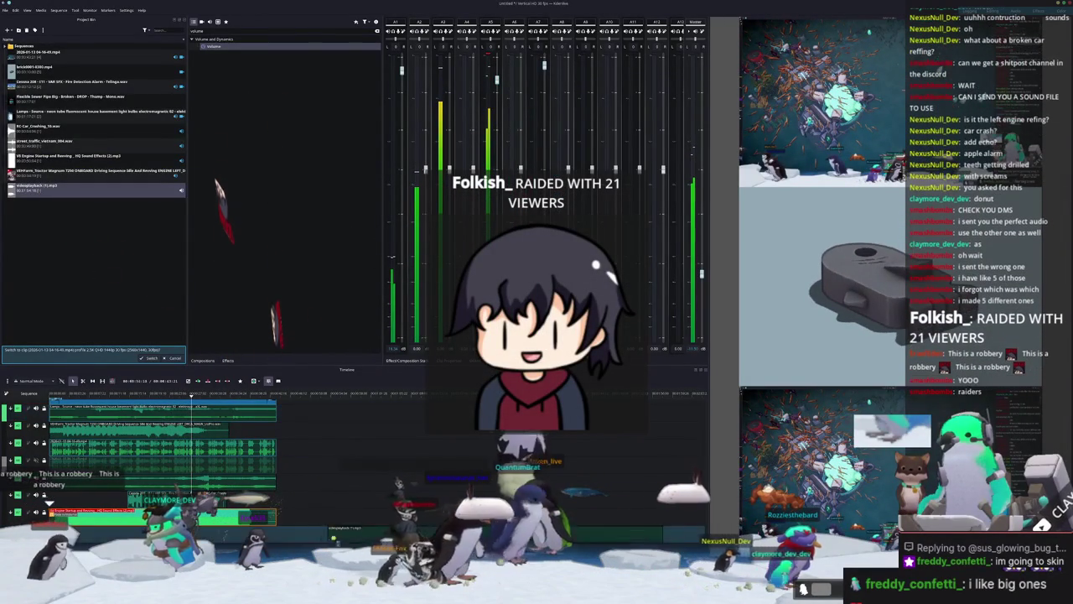
Set the playhead on the timeline ruler and select the videoplayback clip on the track.
left_click(349, 394)
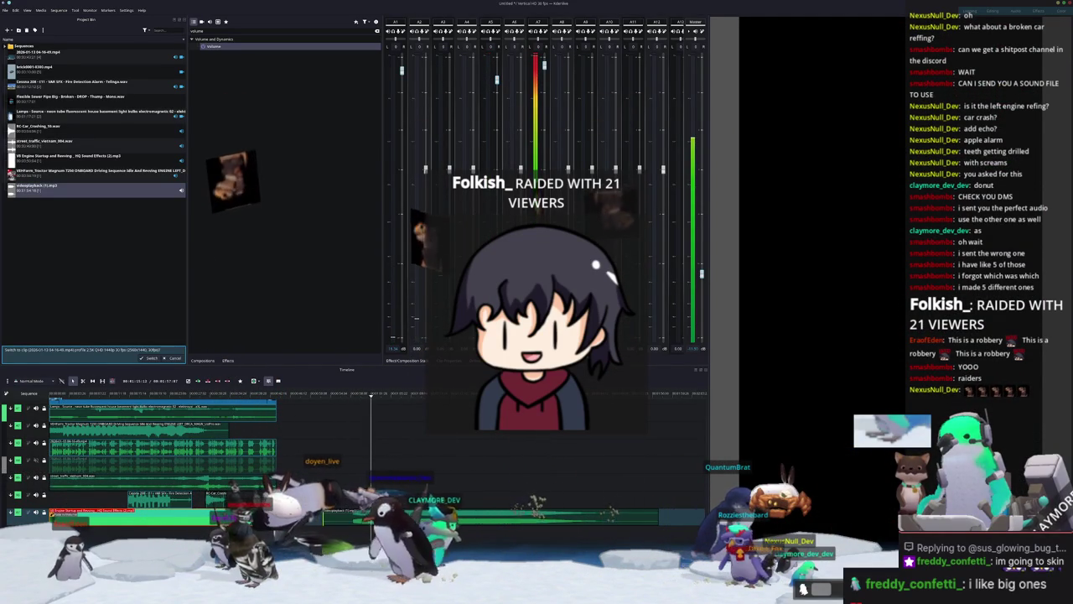
left_click(445, 510)
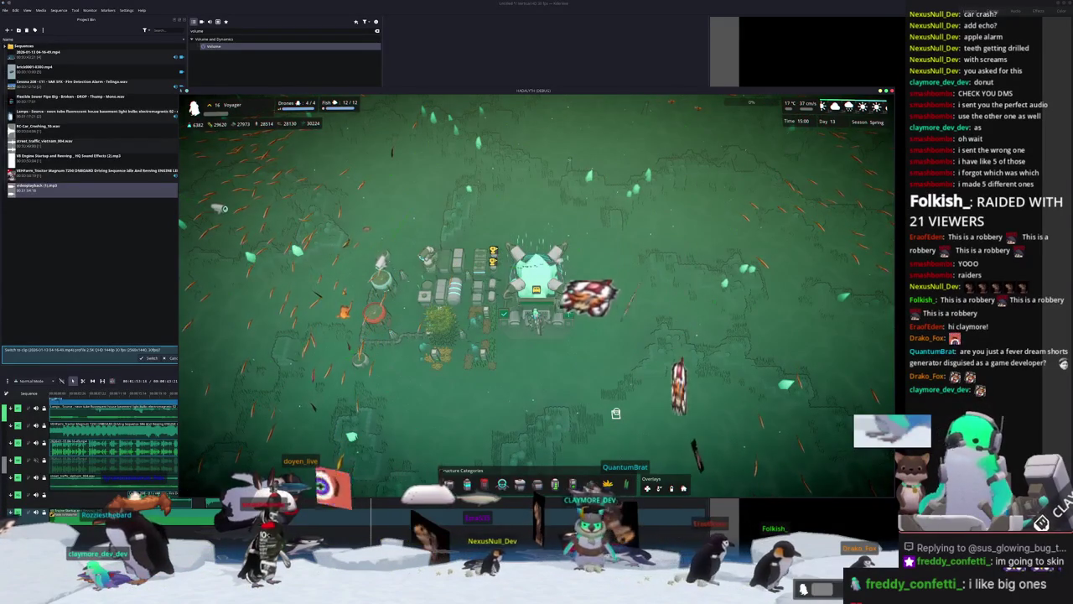
key("a")
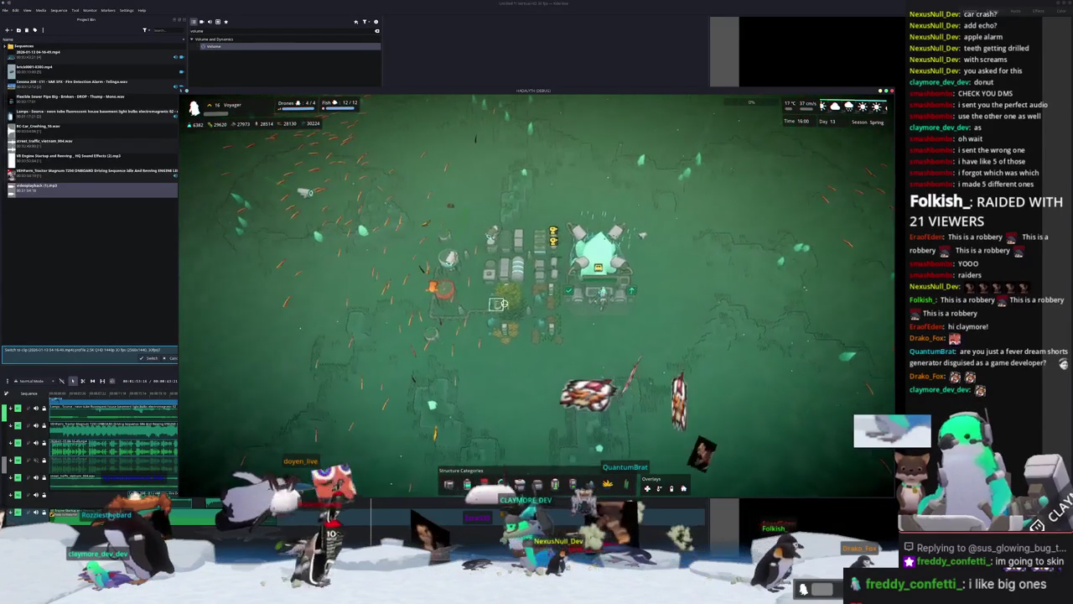
left_click(602, 293)
left_click(620, 381)
key("d")
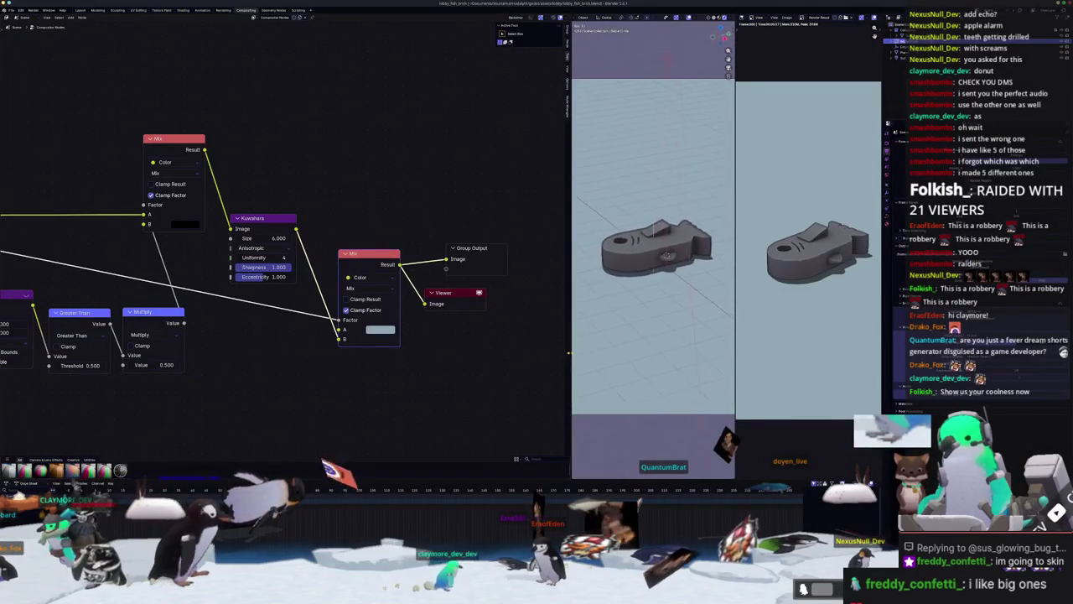
Widen the 3D viewport and orbit around the fish-shaped brick model.
left_click_drag(569, 354, 419, 350)
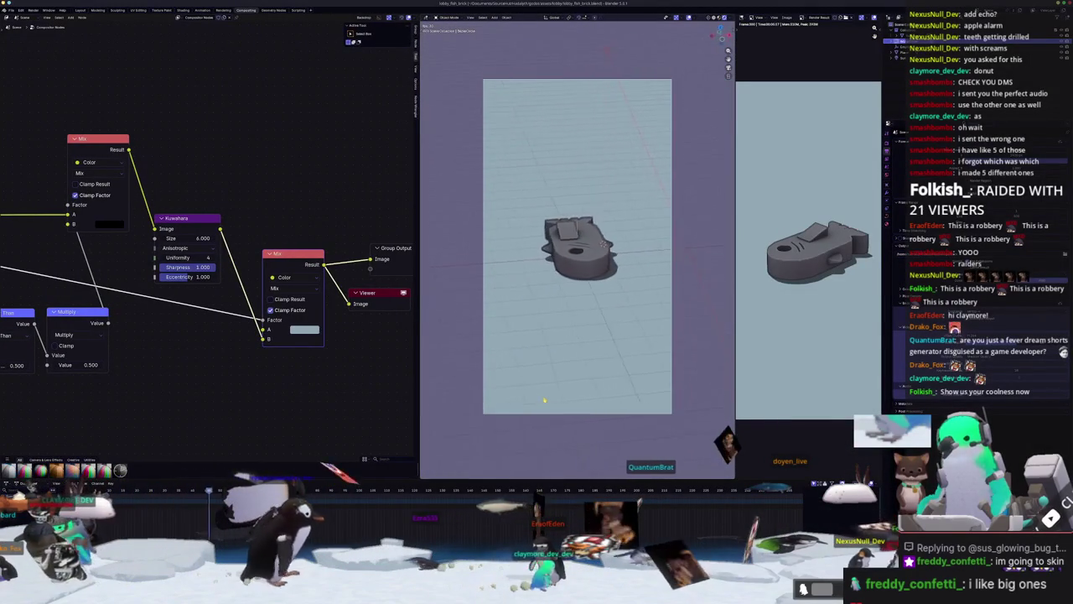
middle_click_drag(545, 400, 550, 394)
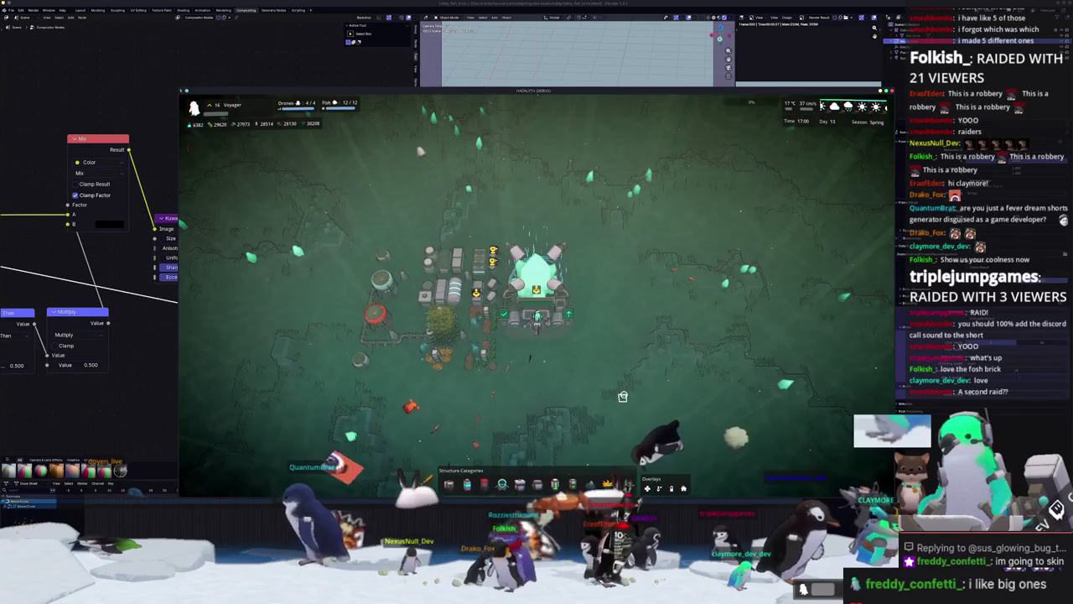
Pan to the Thermal Generator and move it to a new spot.
key("w")
key("d")
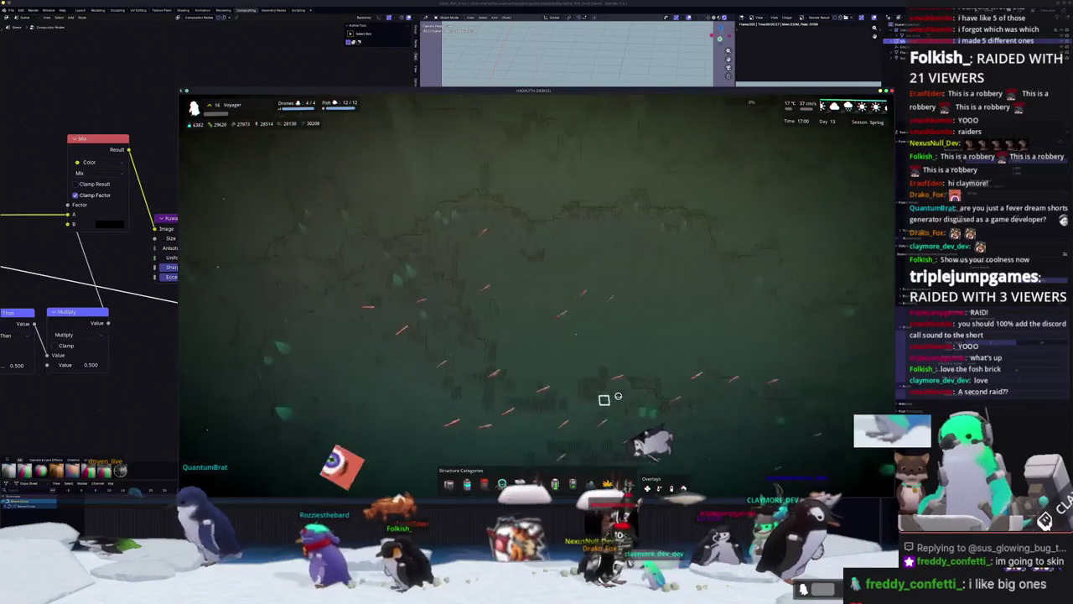
left_click(493, 228)
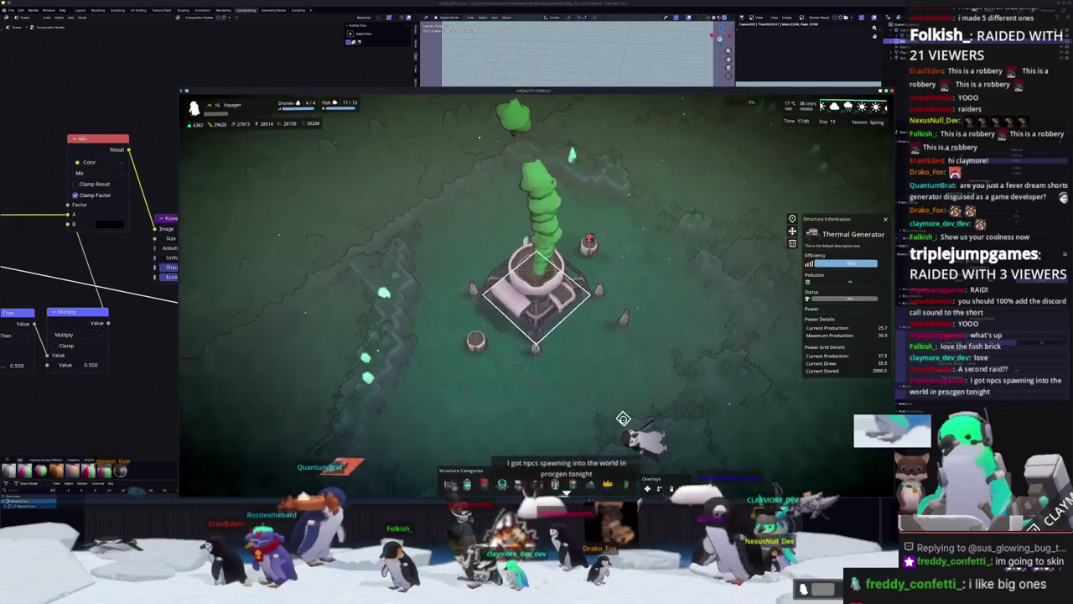
key("b")
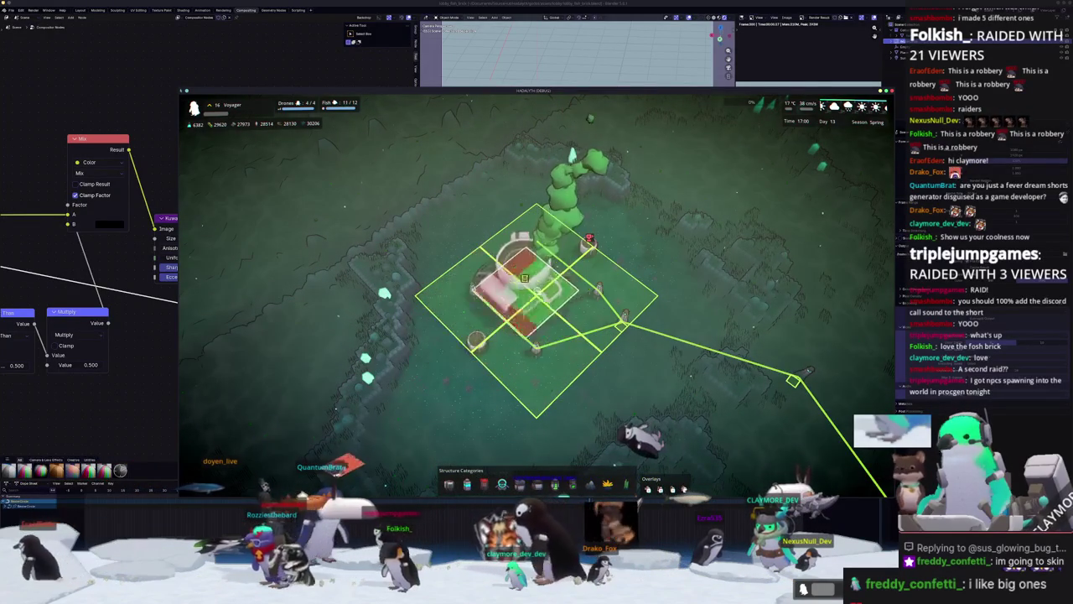
left_click(541, 294)
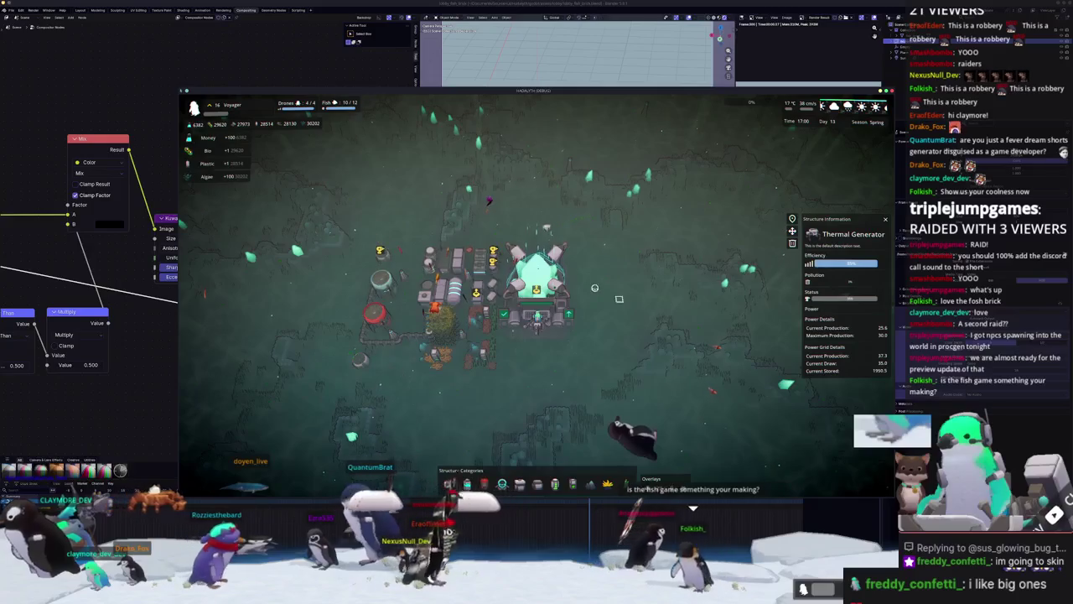
Open the debug console, then close it again.
scroll(669, 347, "up", 1)
scroll(669, 346, "down", 1)
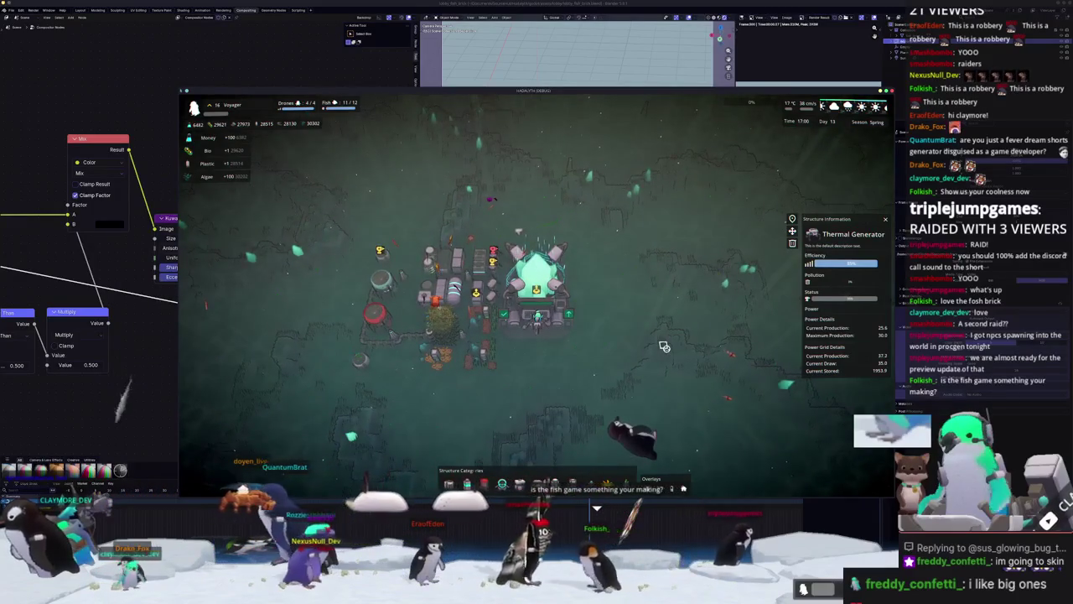
key("grave")
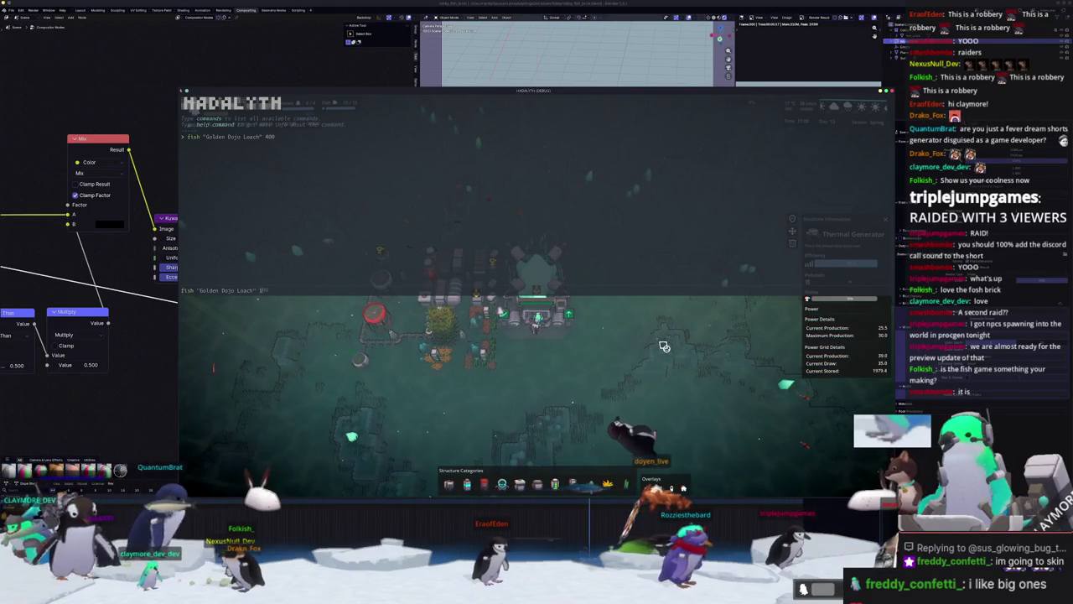
key("grave")
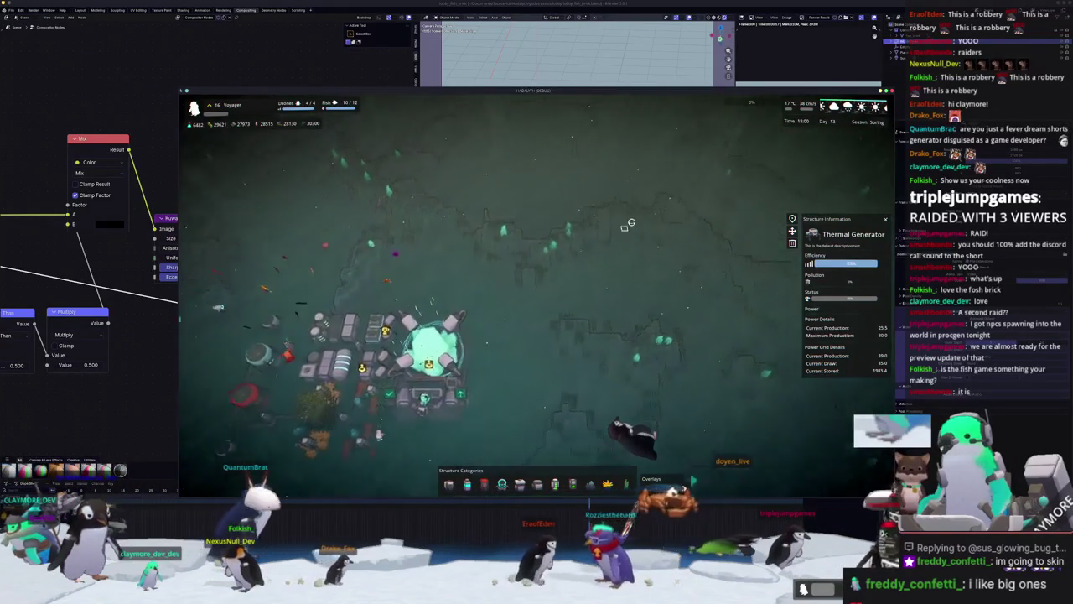
Return the camera to the base and use the debug console to spawn more fish.
key("w")
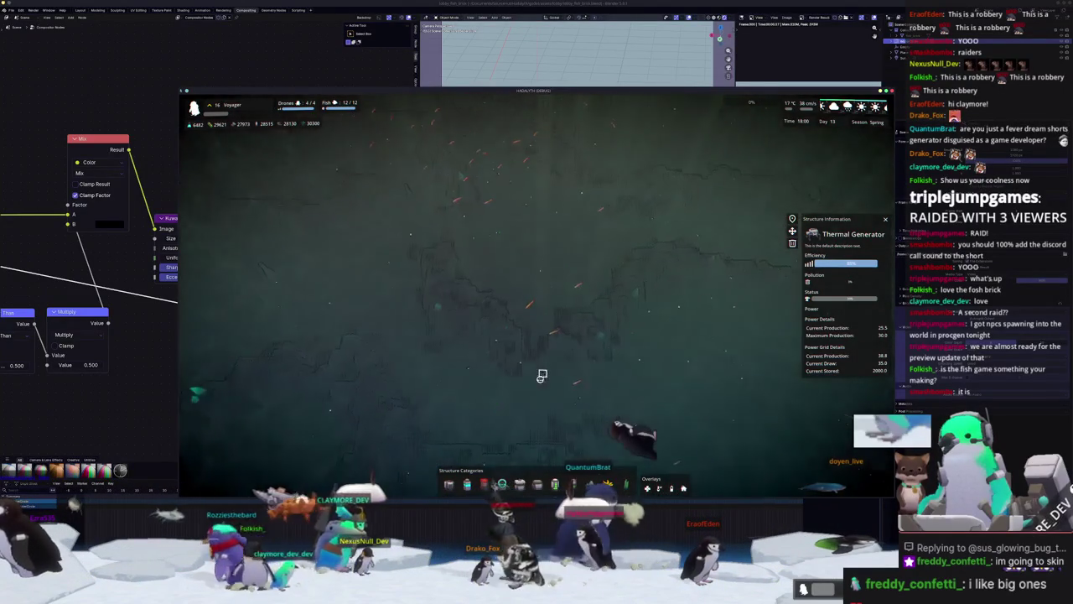
key("space")
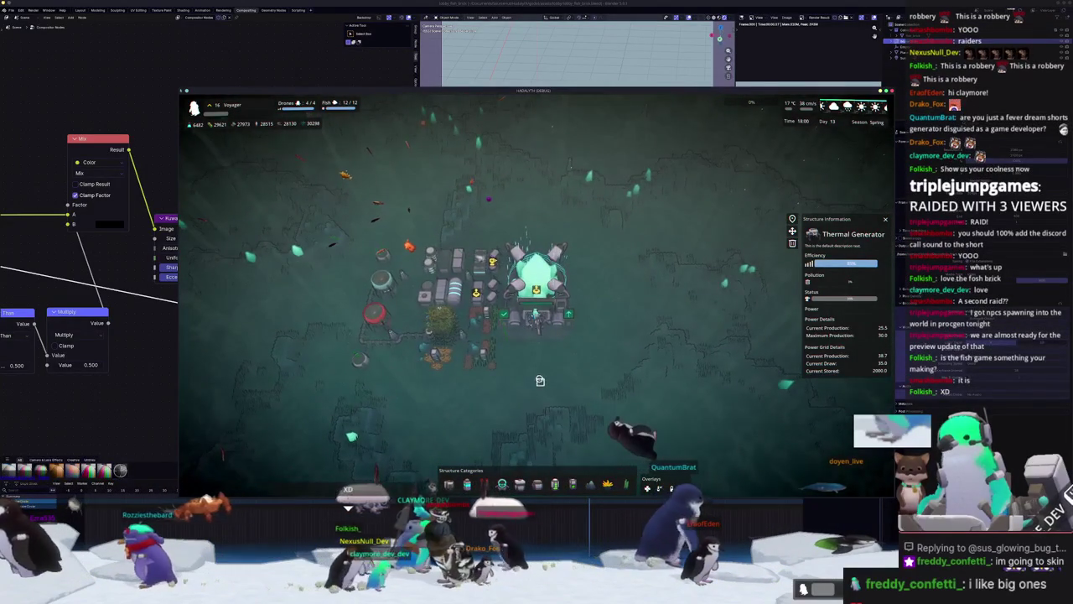
key("grave")
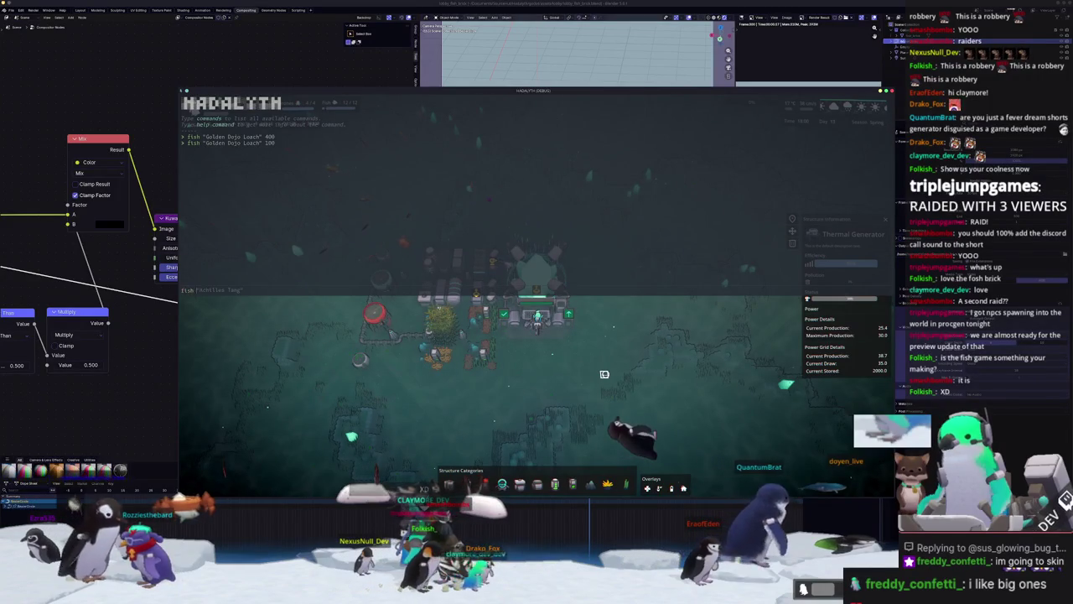
key("grave")
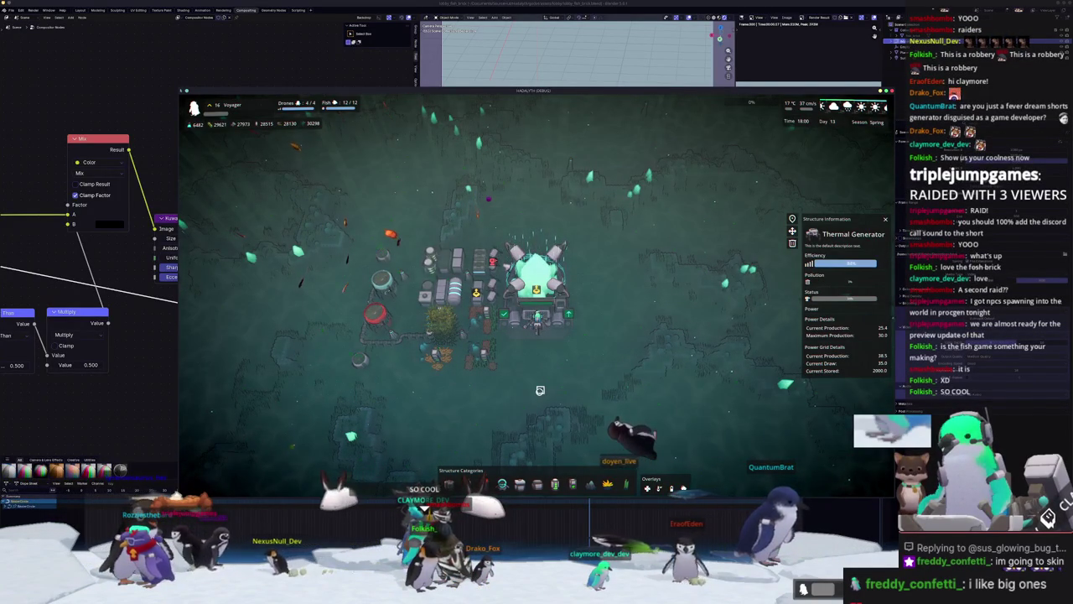
Pan the camera up and left across the swarm of whales and sharks.
key("w")
key("a")
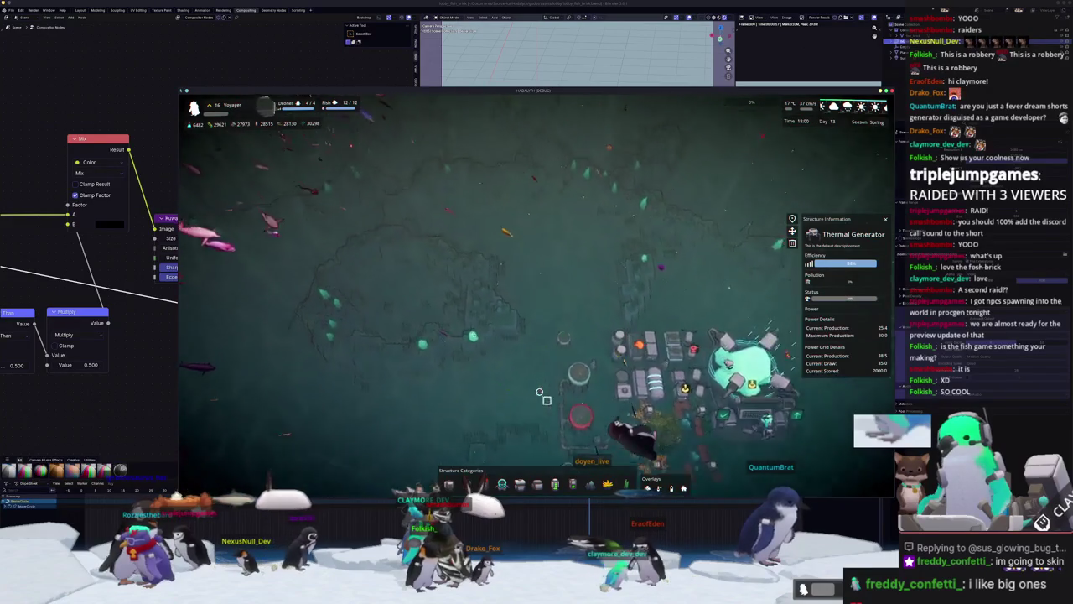
key("w")
key("a")
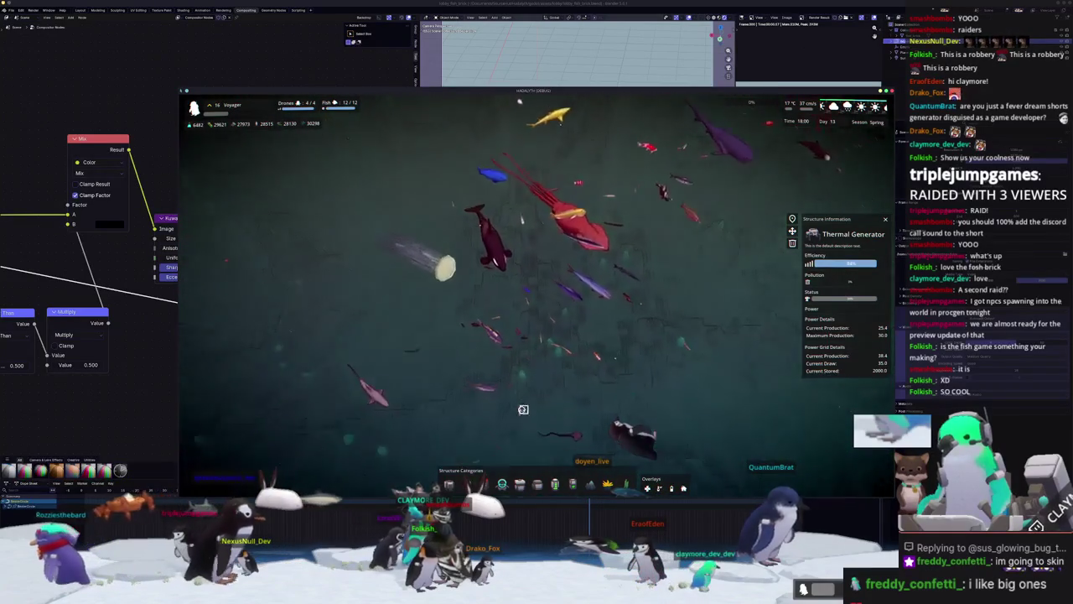
key("w")
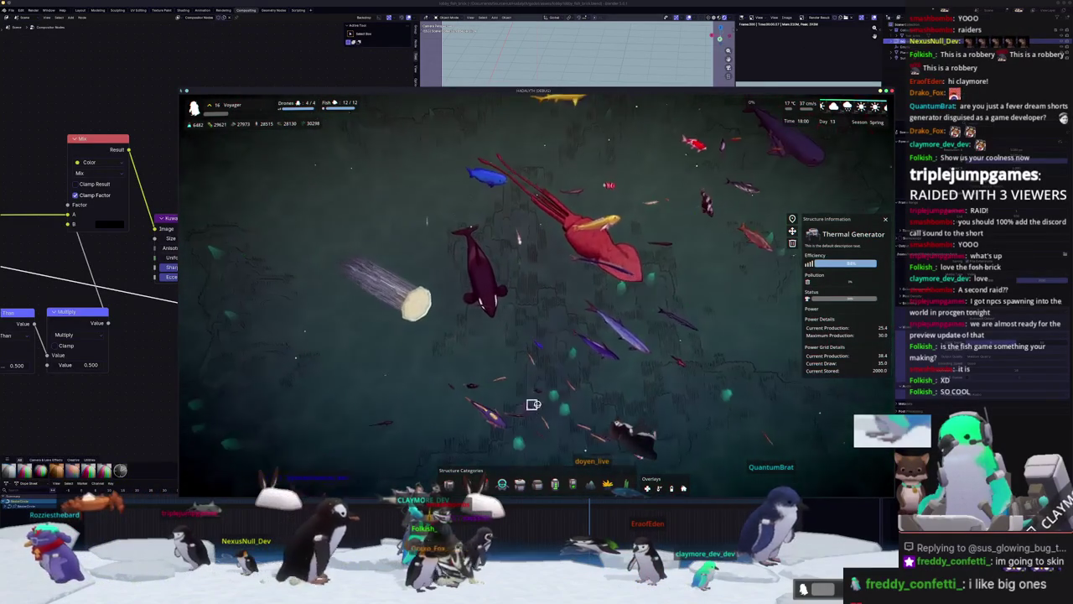
key("w")
key("a")
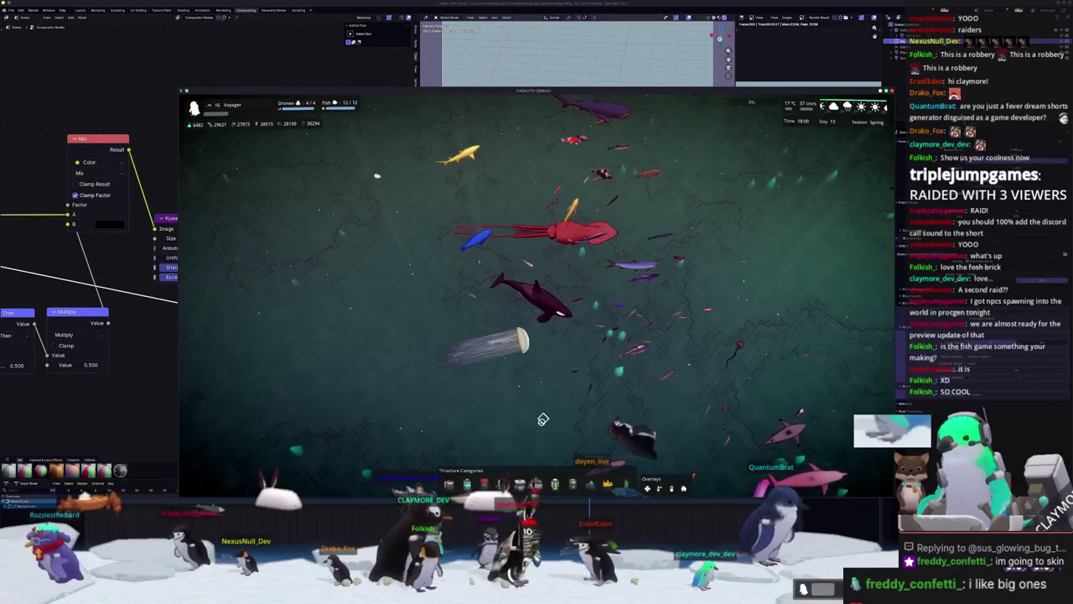
key("d")
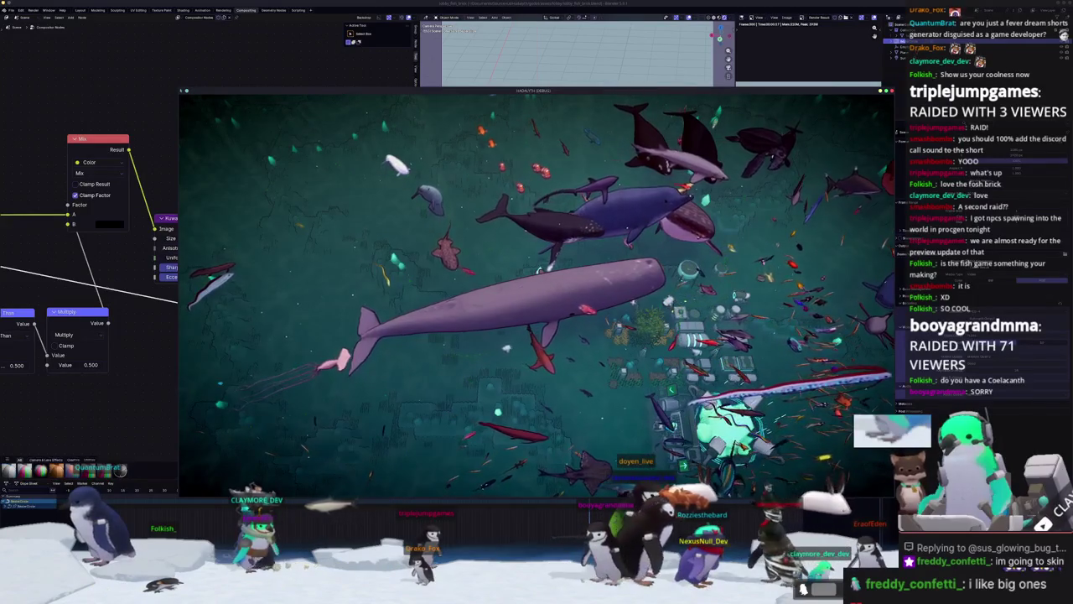
Restore the HUD and run 'fish kill' in the console to remove every fish.
key("h")
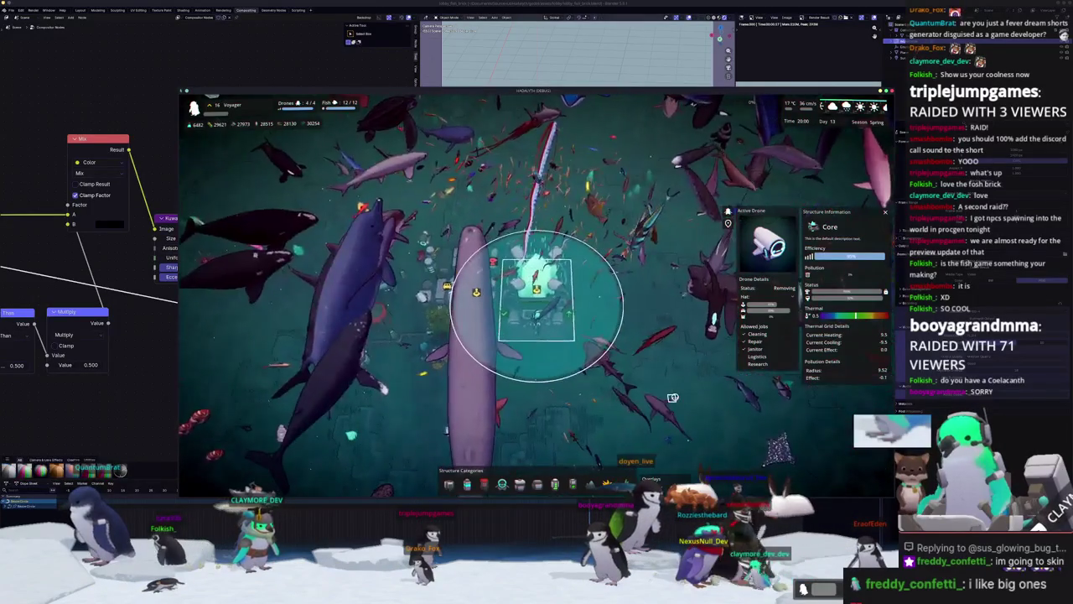
key("grave")
key("Return")
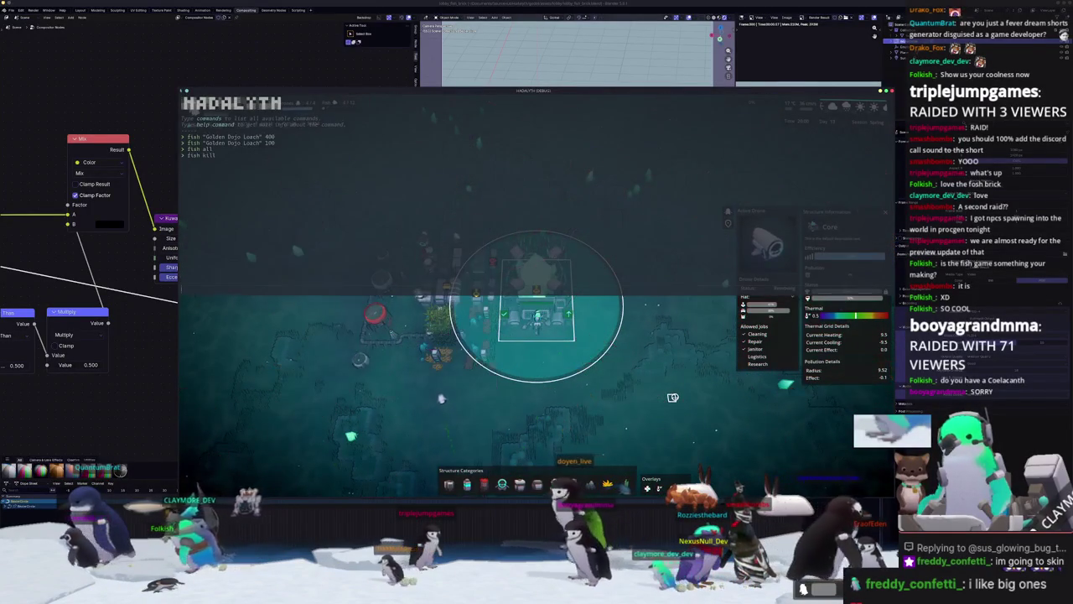
key("grave")
Deselect the core, pan across the empty seafloor and select the Thermal Generator.
left_click(656, 390)
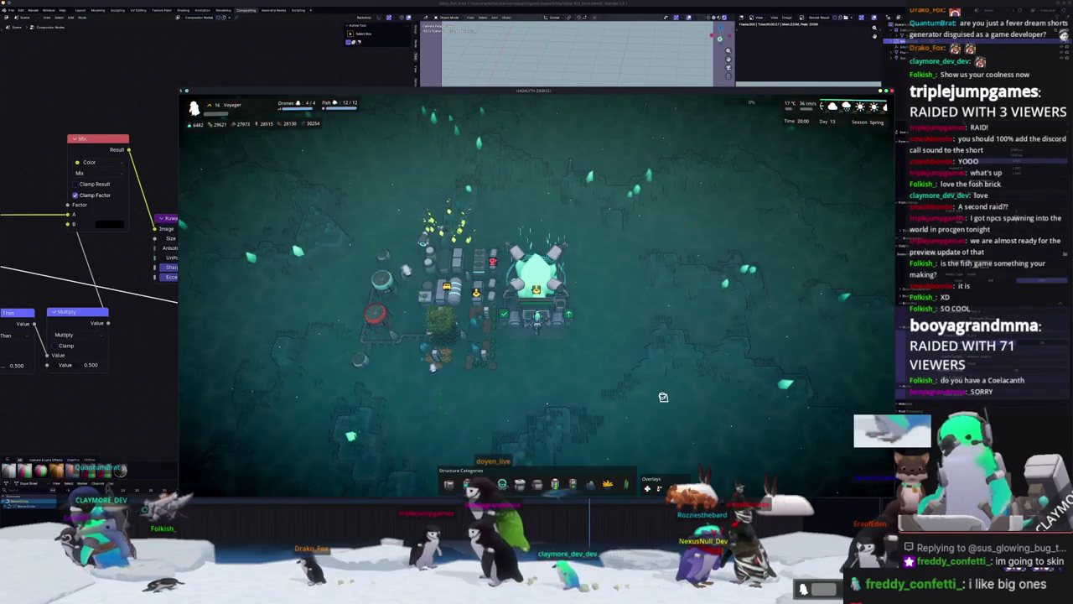
key("w")
key("d")
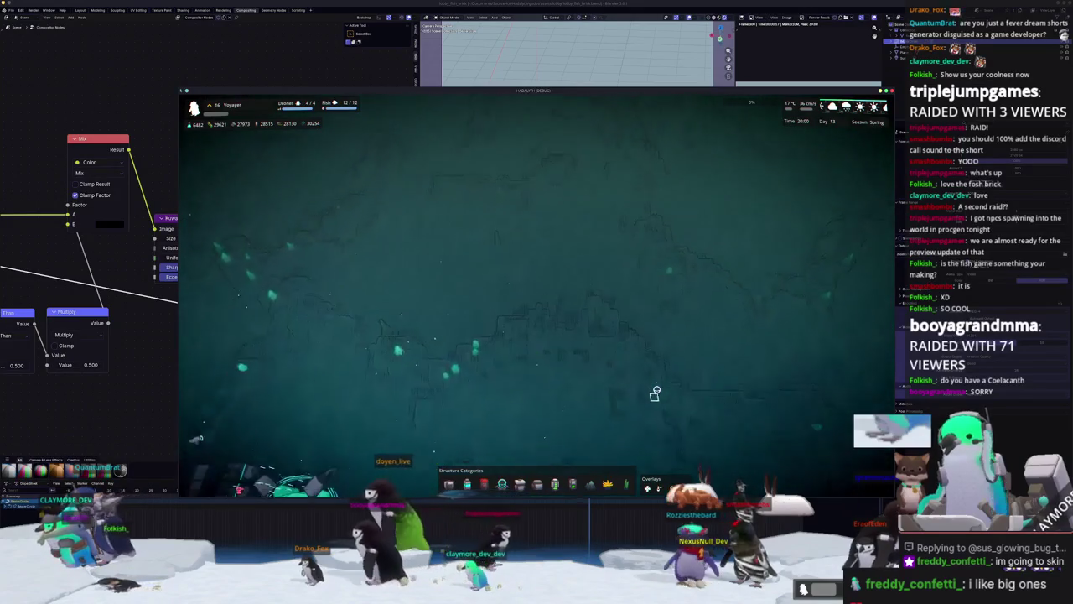
key("w")
key("d")
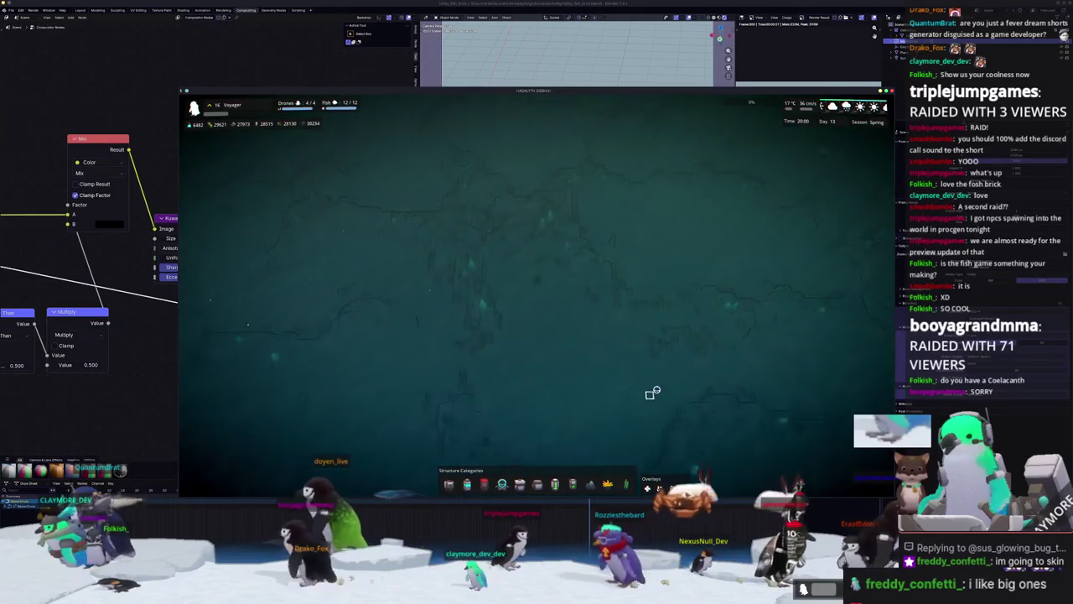
left_click(496, 189)
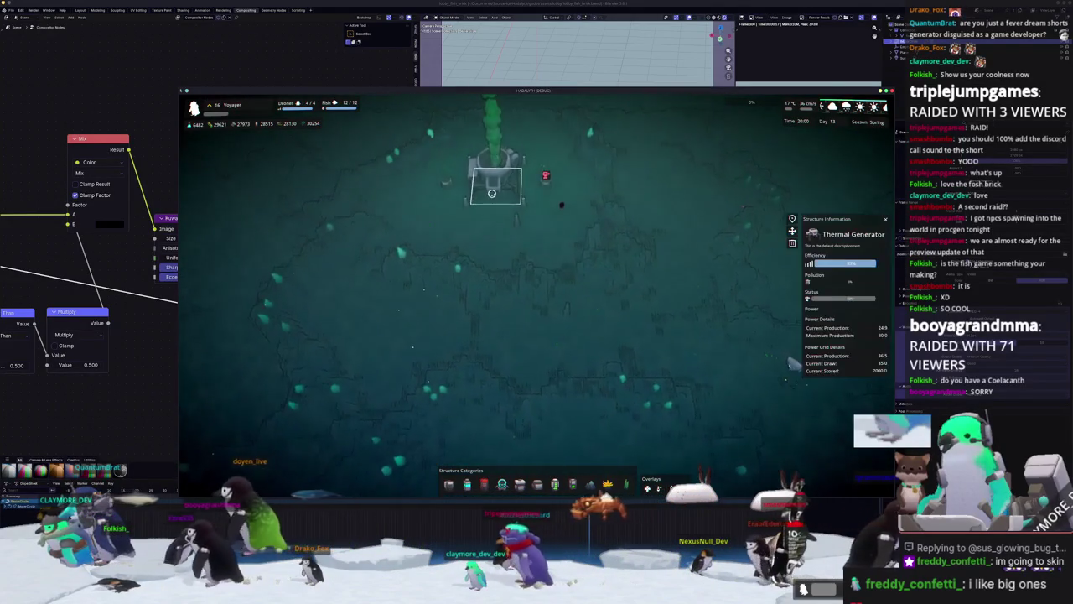
Pick up the Thermal Generator and drop it at a new seafloor location.
key("m")
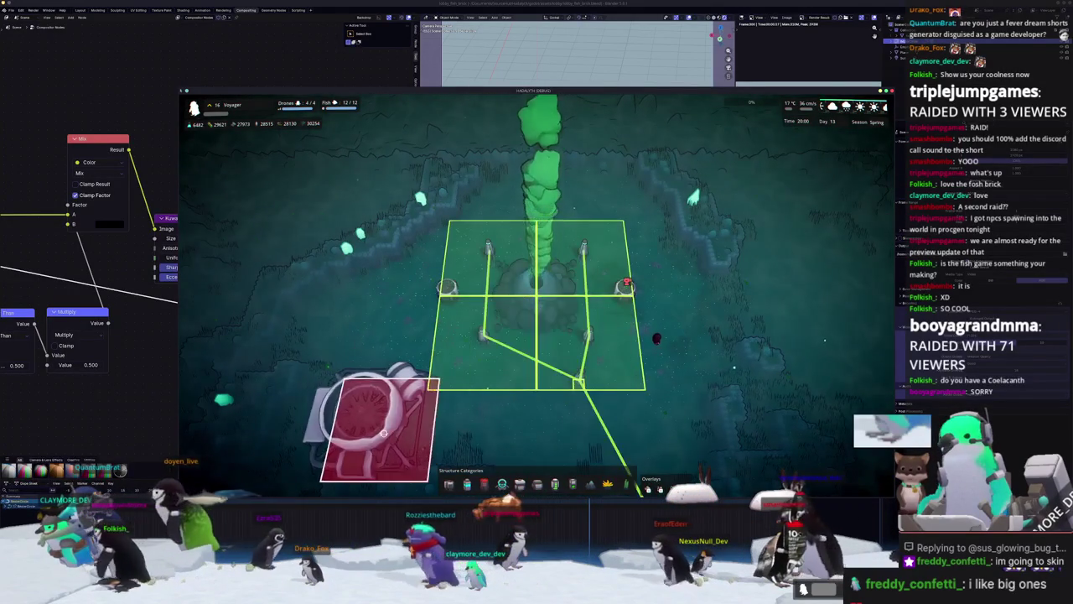
left_click(560, 309)
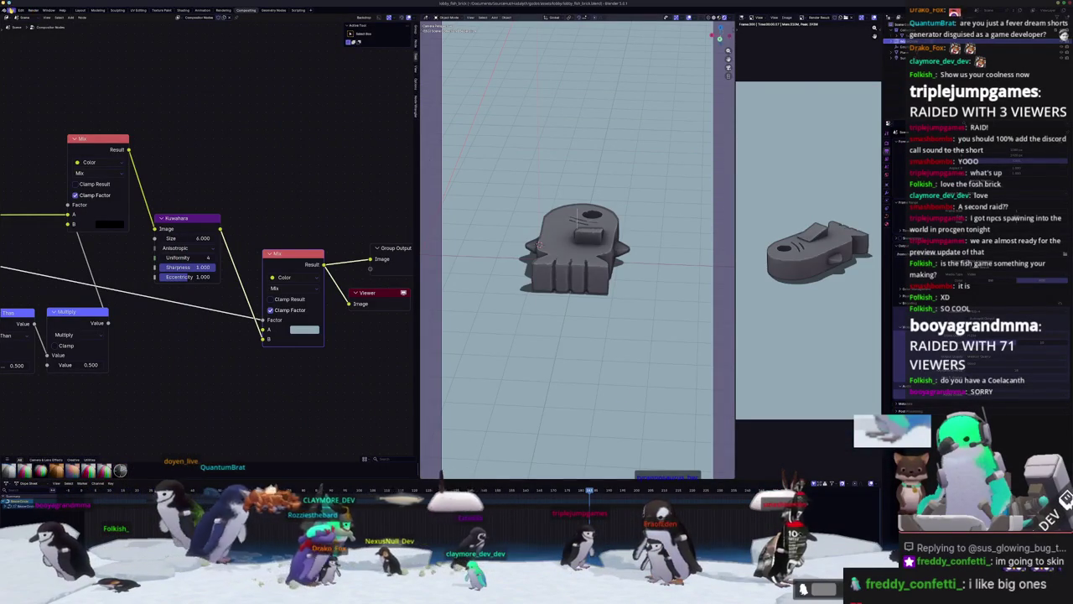
left_click(80, 39)
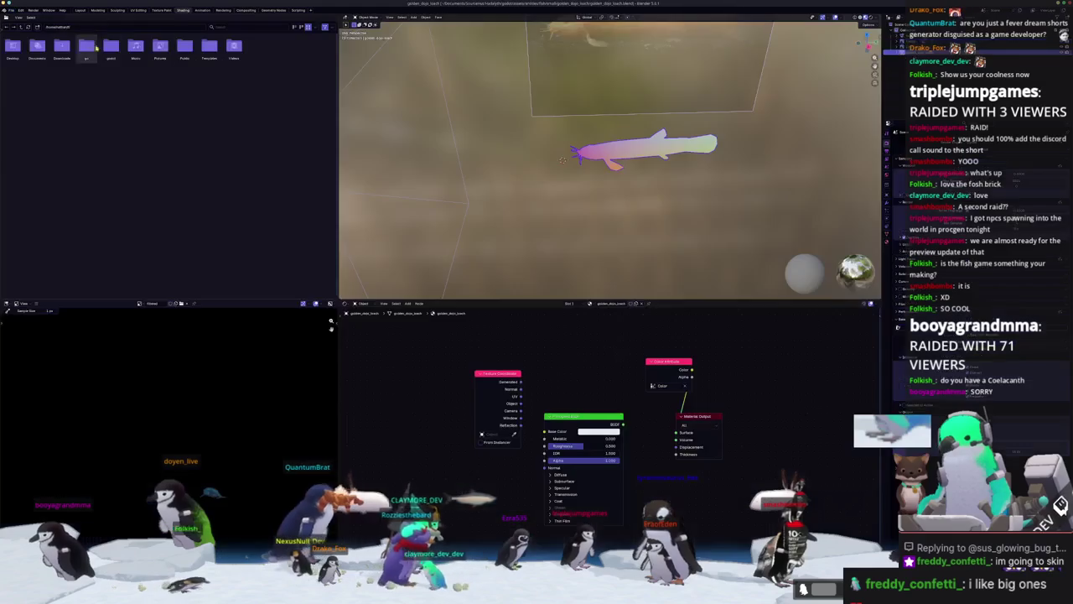
Show the golden_dojo_loach fish in solid shading, orbit it, and begin typing fish "Golden Do in the game console.
key("z")
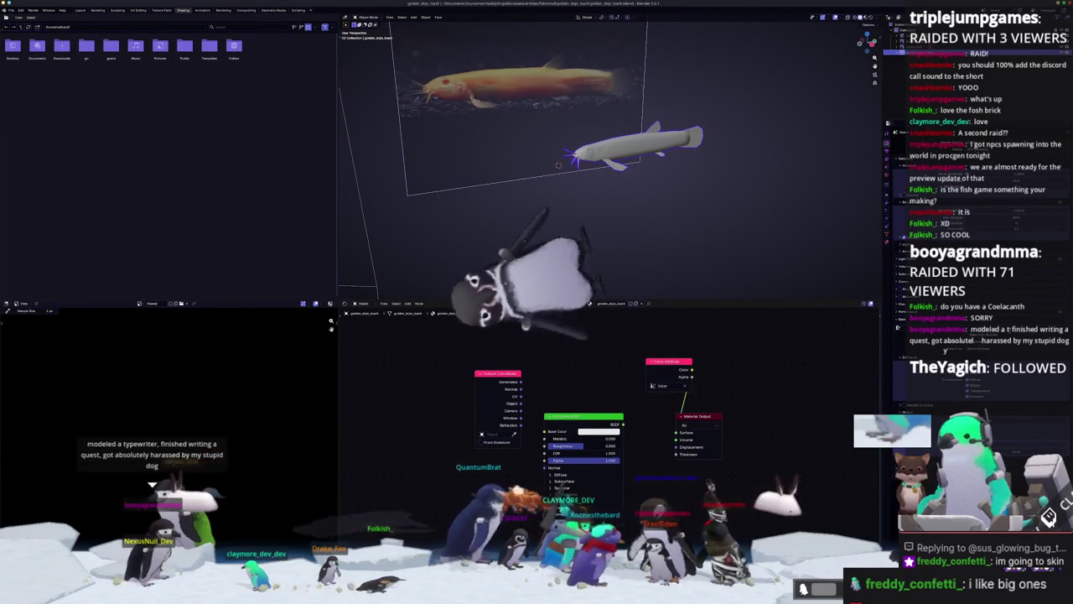
middle_click_drag(671, 178, 714, 179)
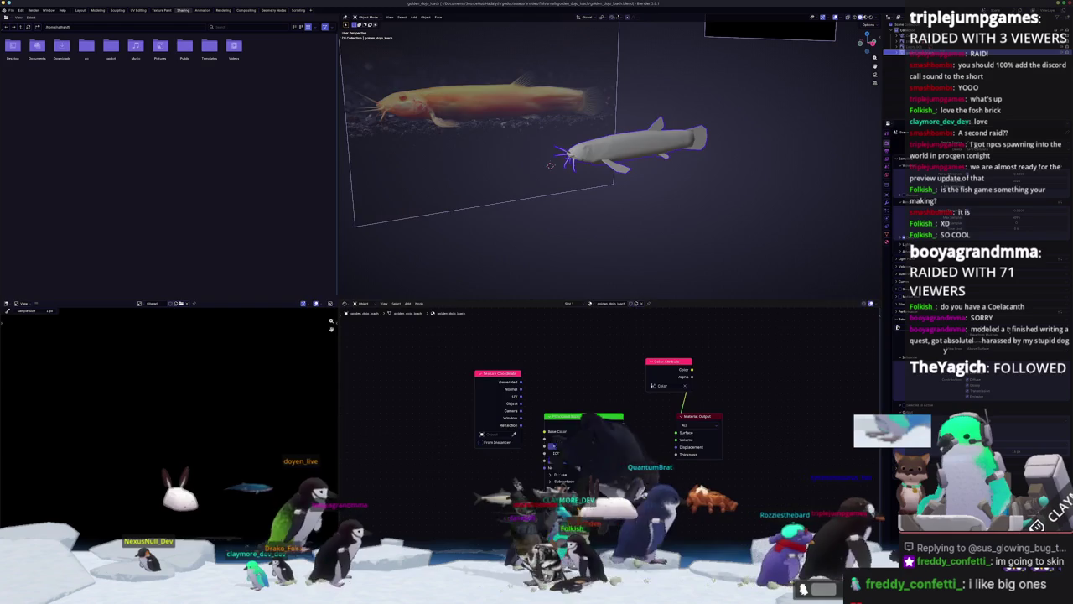
key("grave")
type("fish \"")
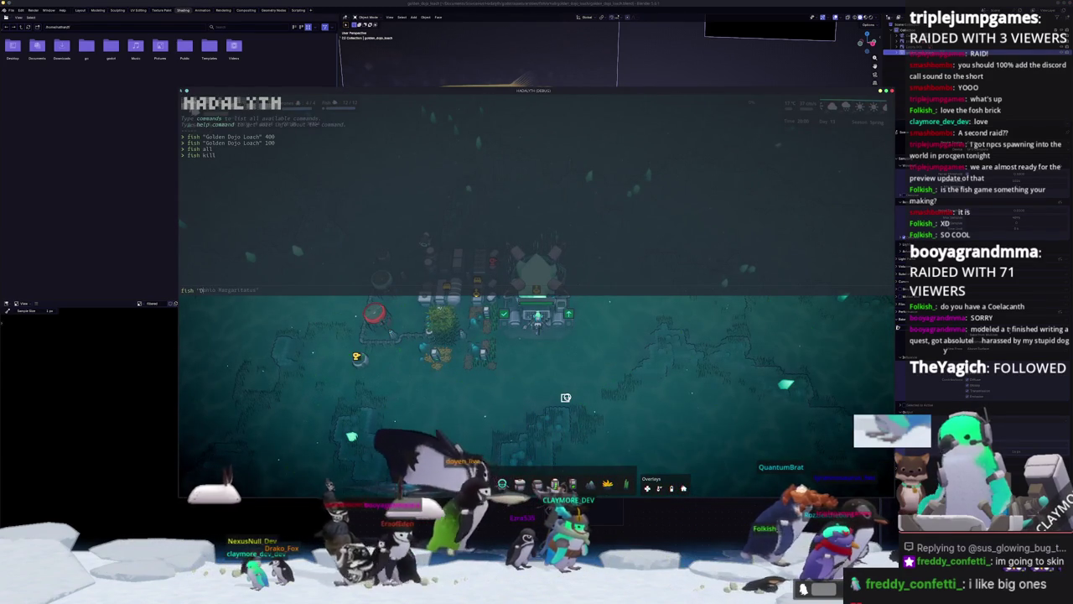
type("Go")
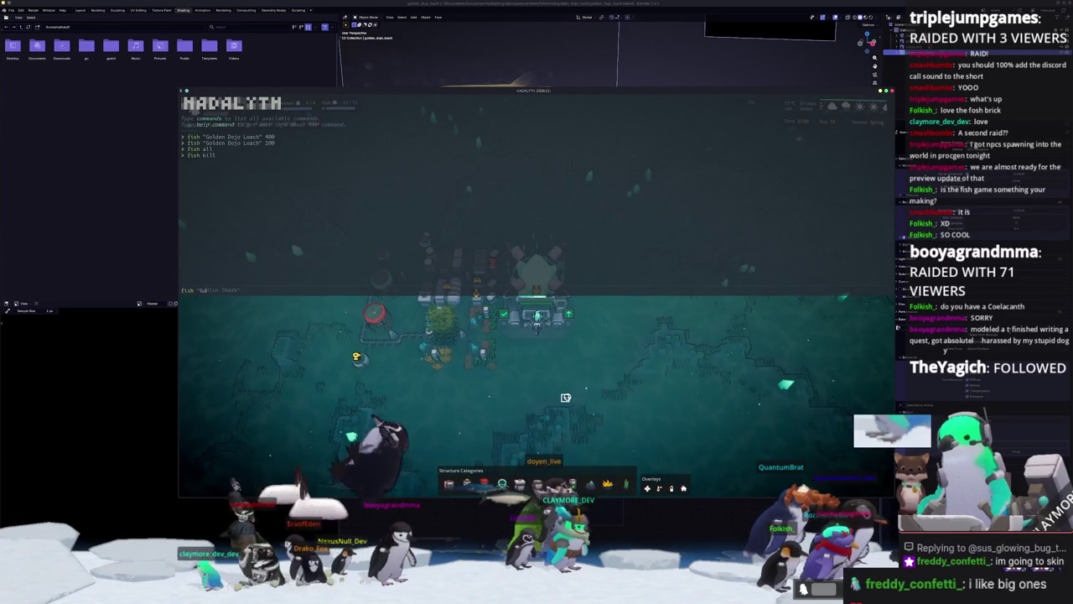
type("lden Dojo Loach\" 100")
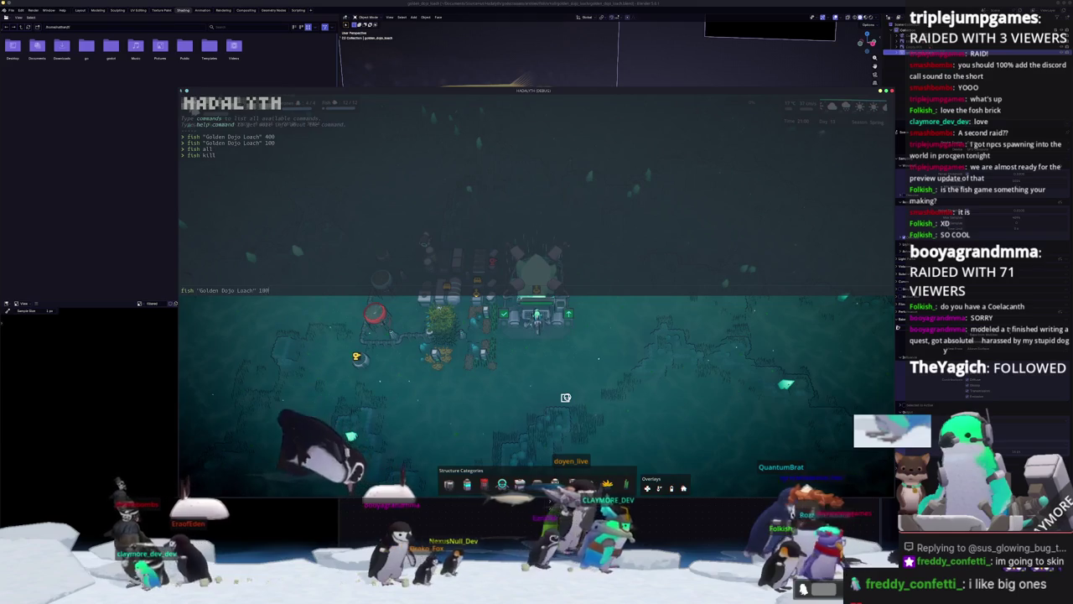
Run fish "Golden Dojo Loach" 100 to spawn the loaches, then return to Blender.
key("Return")
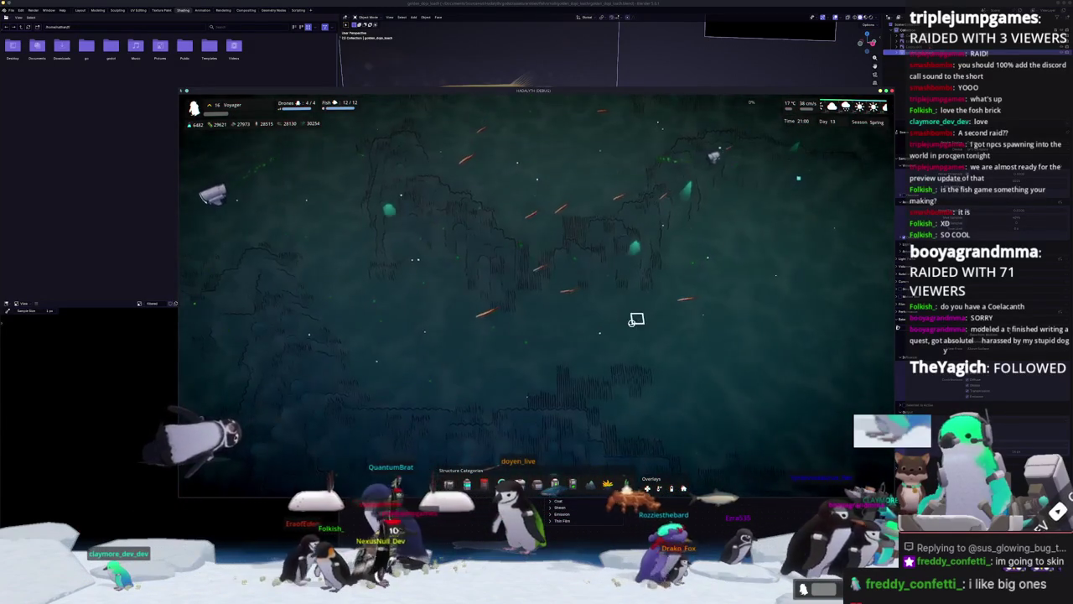
key("alt+Tab")
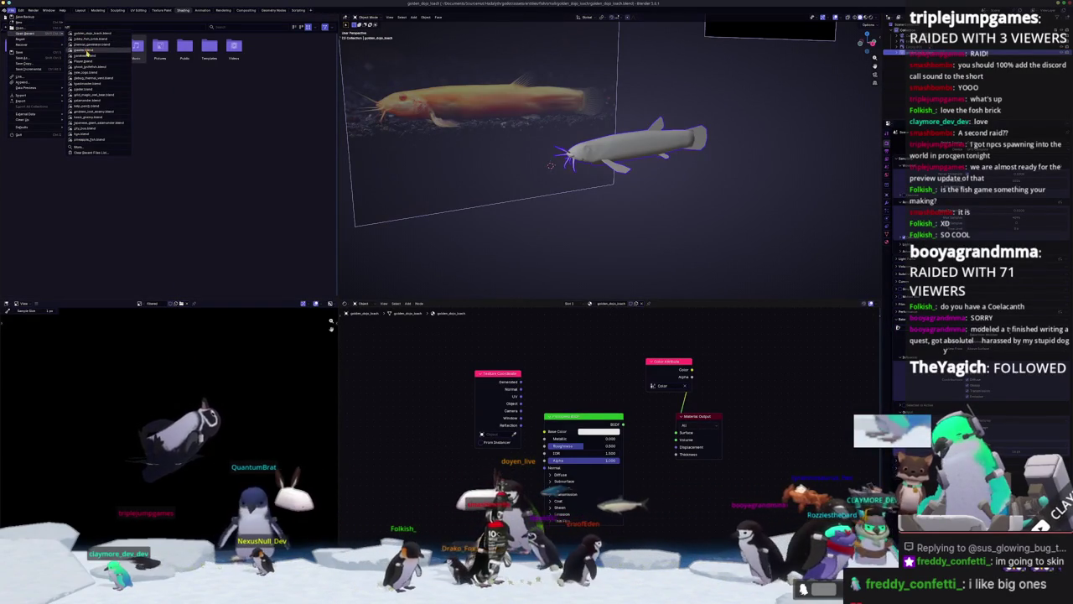
Reopen the recent fish brick .blend, widen its 3D viewport, then zoom and orbit above the model.
left_click(94, 39)
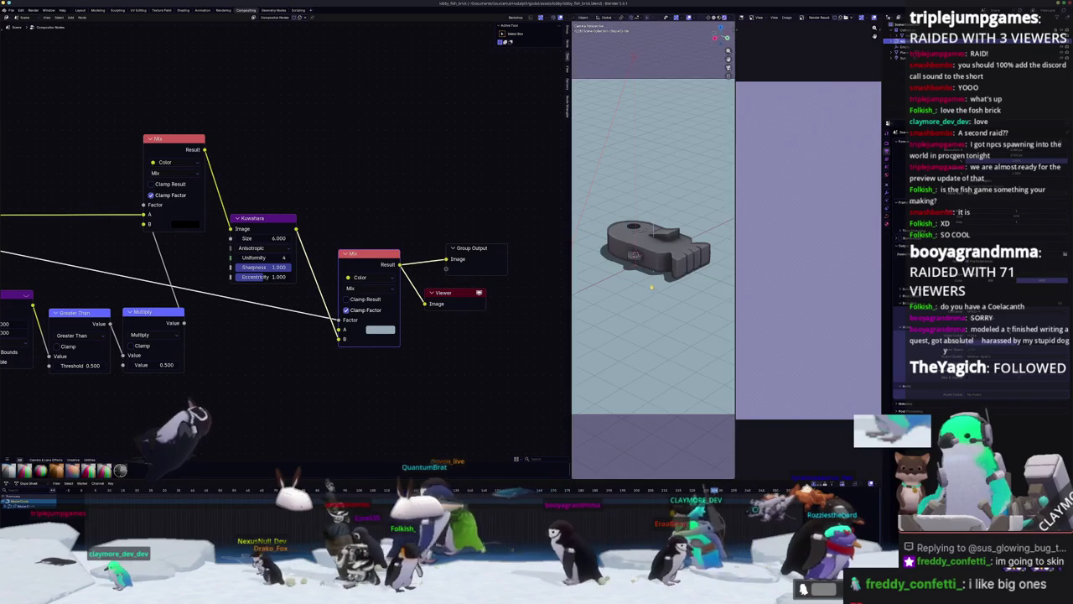
left_click_drag(569, 272, 370, 272)
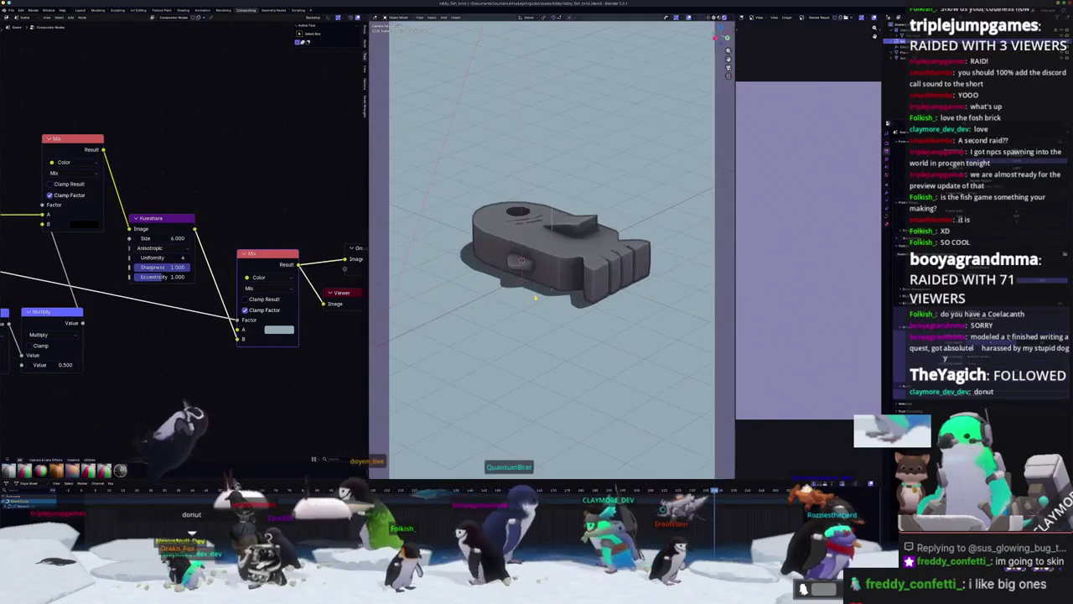
scroll(540, 289, "up", 10)
scroll(540, 289, "up", 2)
middle_click_drag(540, 289, 553, 281)
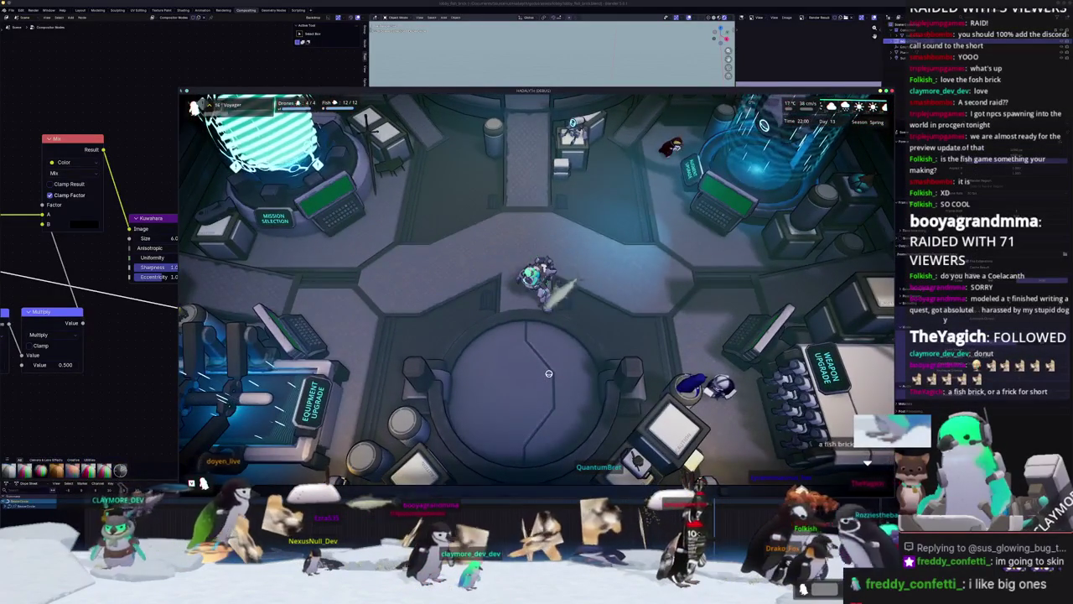
Deploy on the chosen mission from the info panel and shift the game window up-left.
key("Tab")
left_click(539, 383)
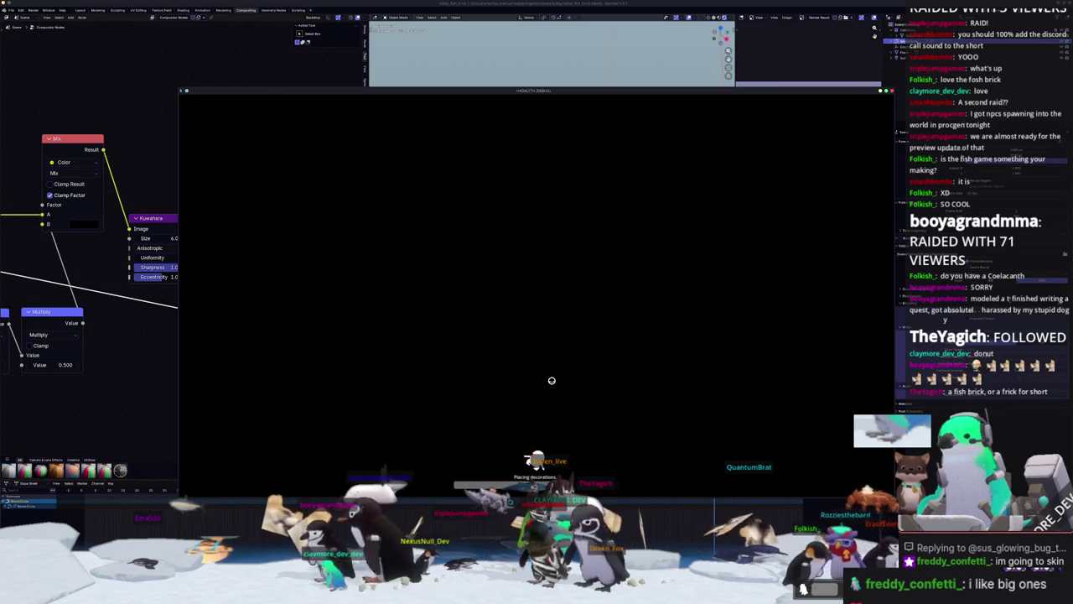
left_click_drag(534, 99, 517, 70)
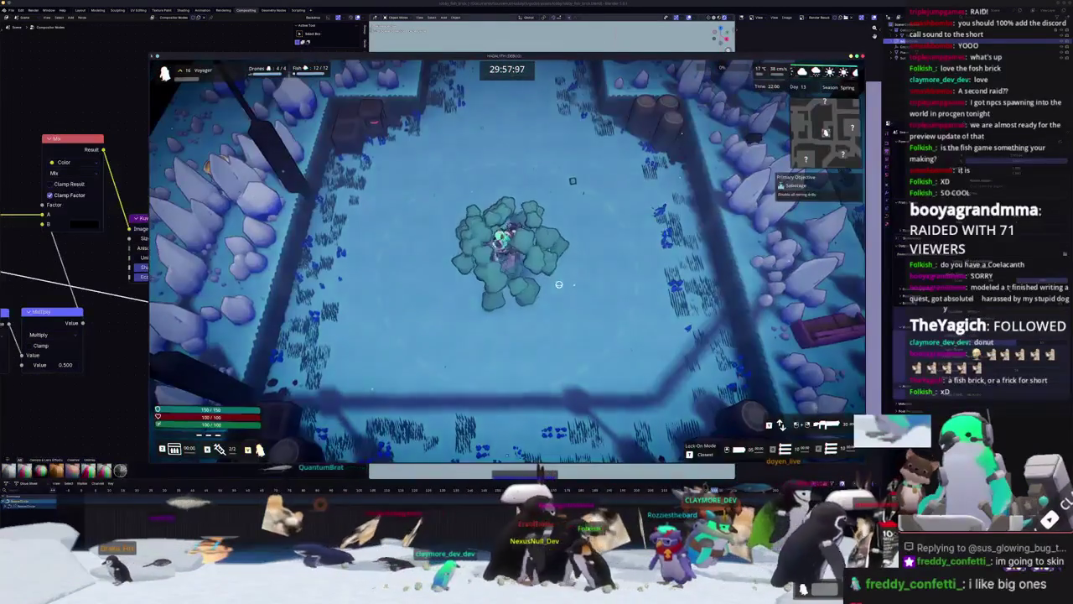
Walk the character north, then north-east across the mission level.
key("w")
key("d")
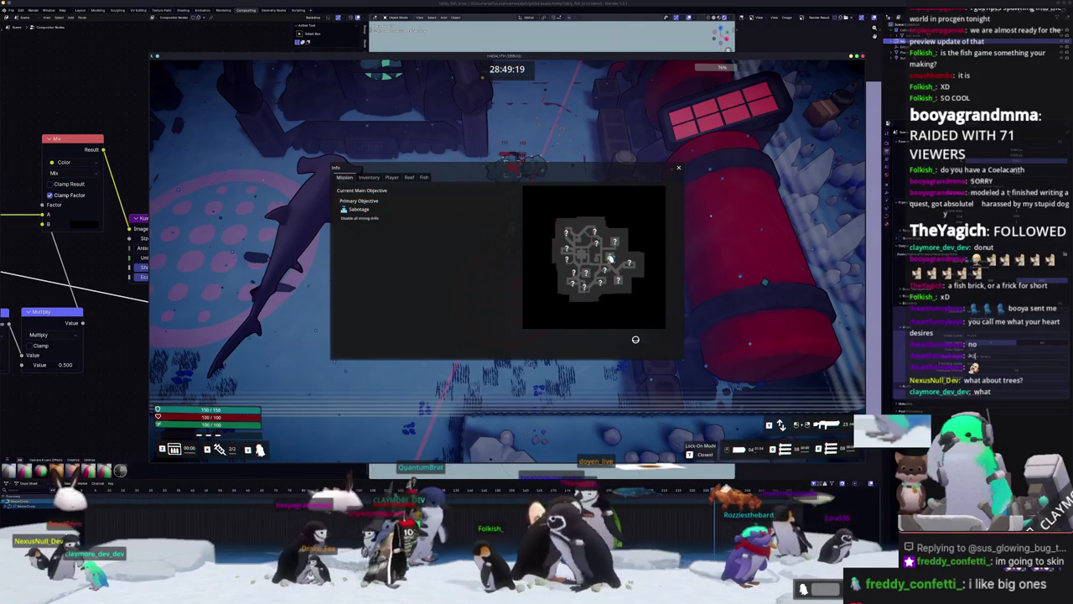
Resume play and walk the diver through the icy corridors toward the cargo containers.
key("Tab")
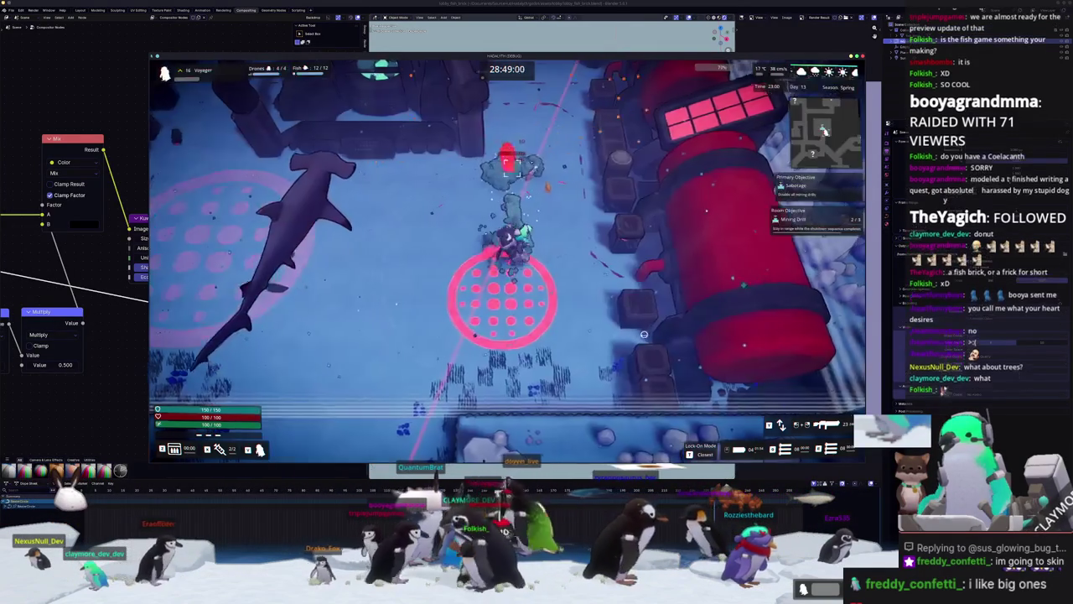
key("w")
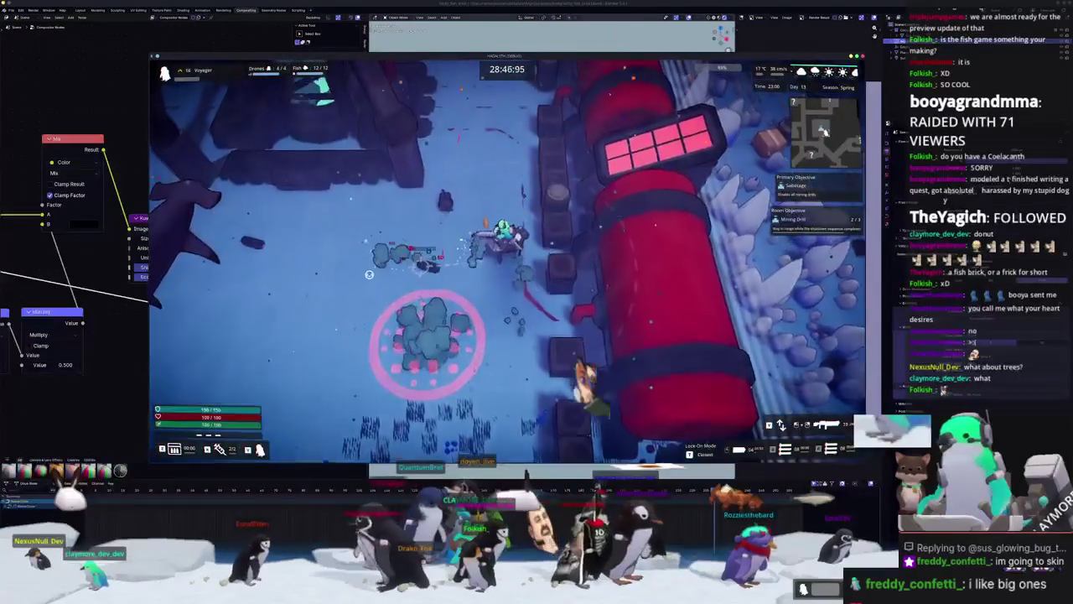
key("s")
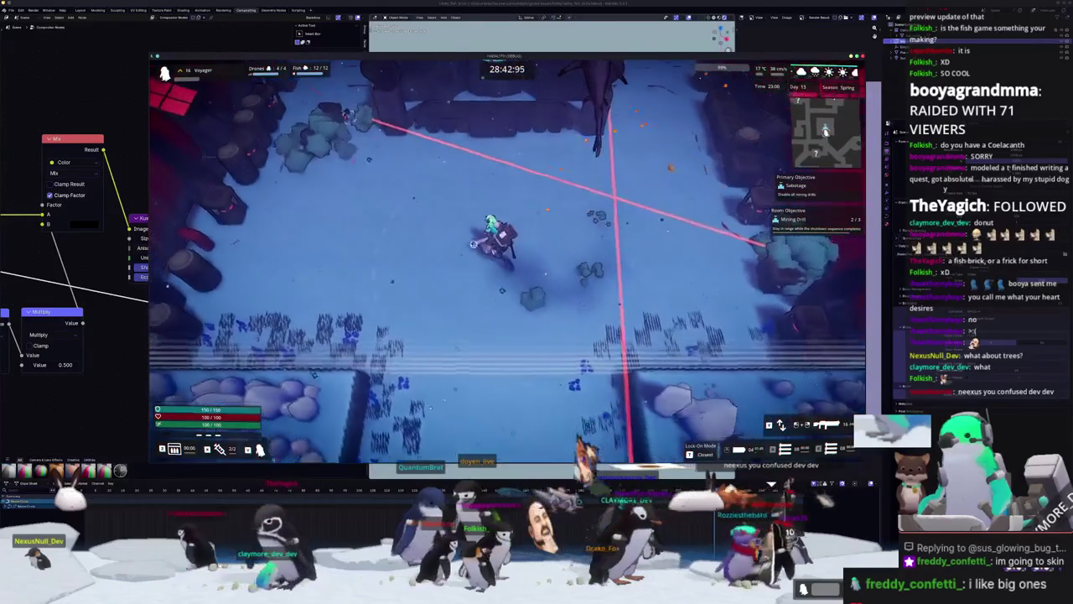
key("a")
key("s")
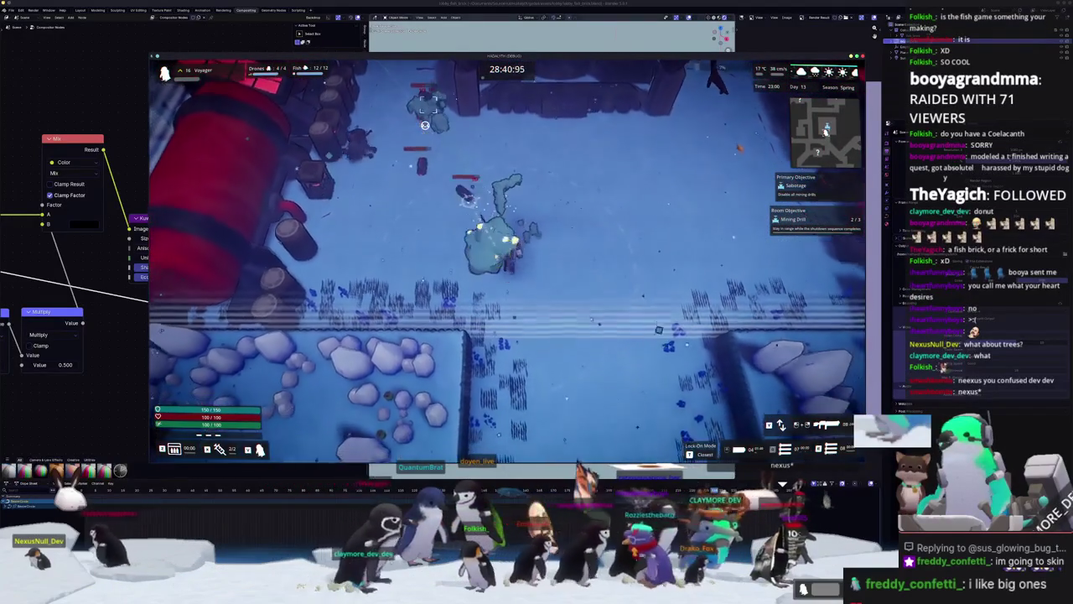
key("s")
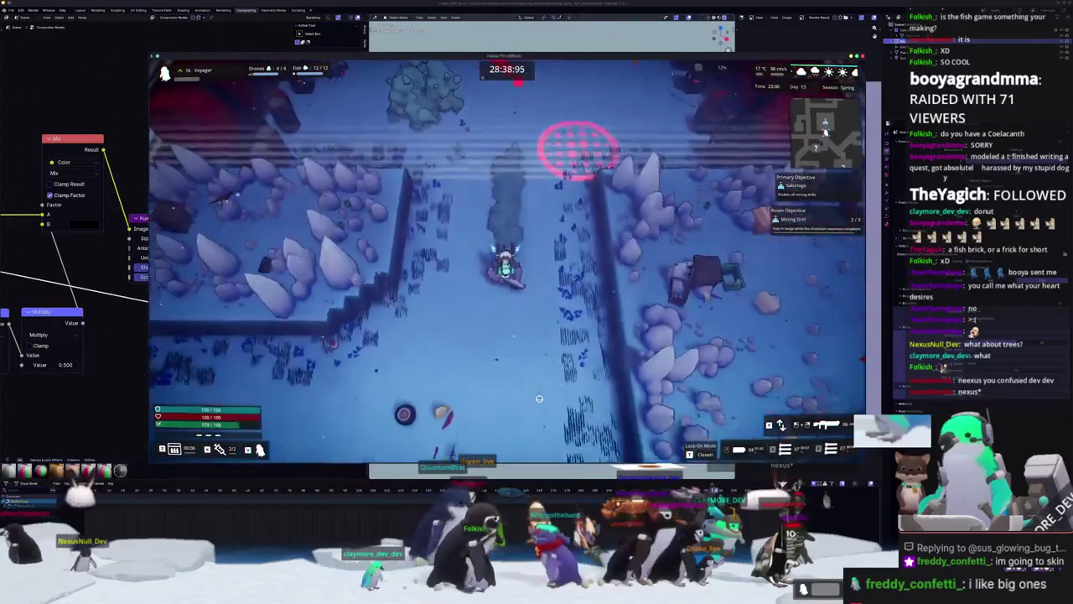
key("s")
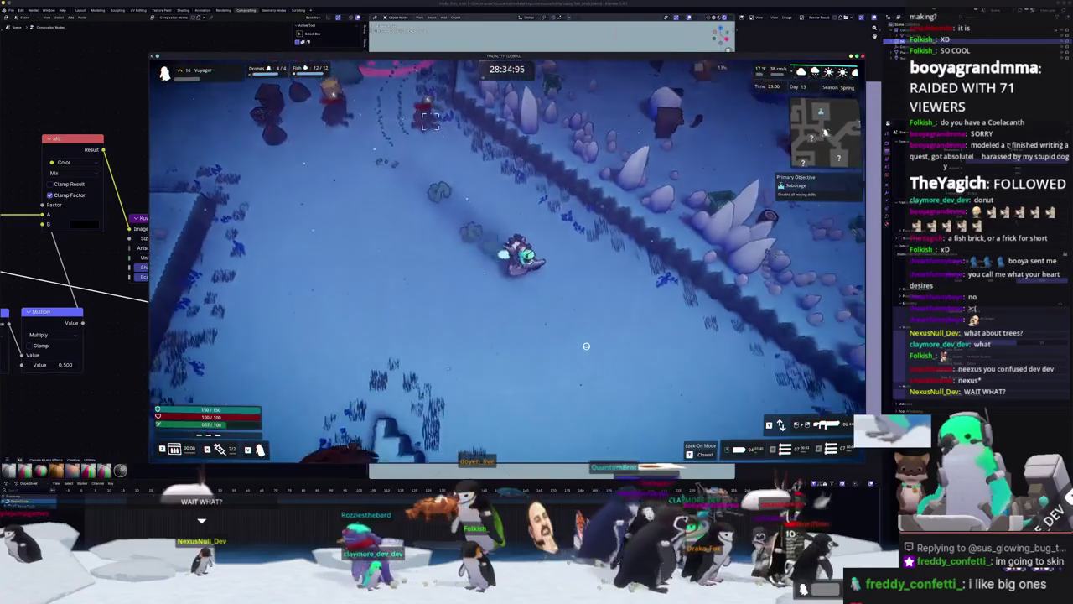
key("s")
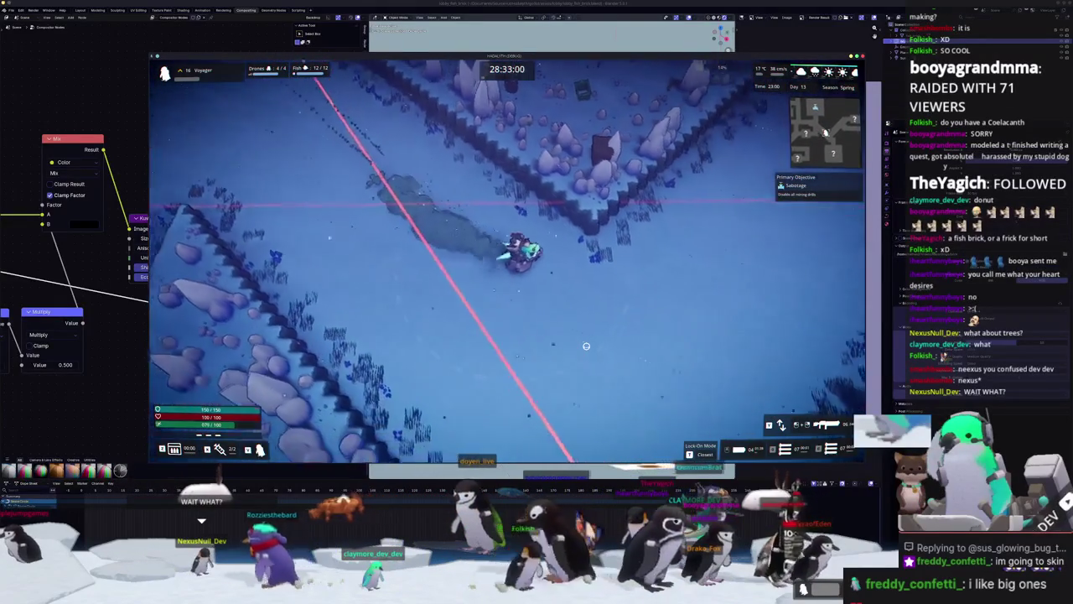
key("d")
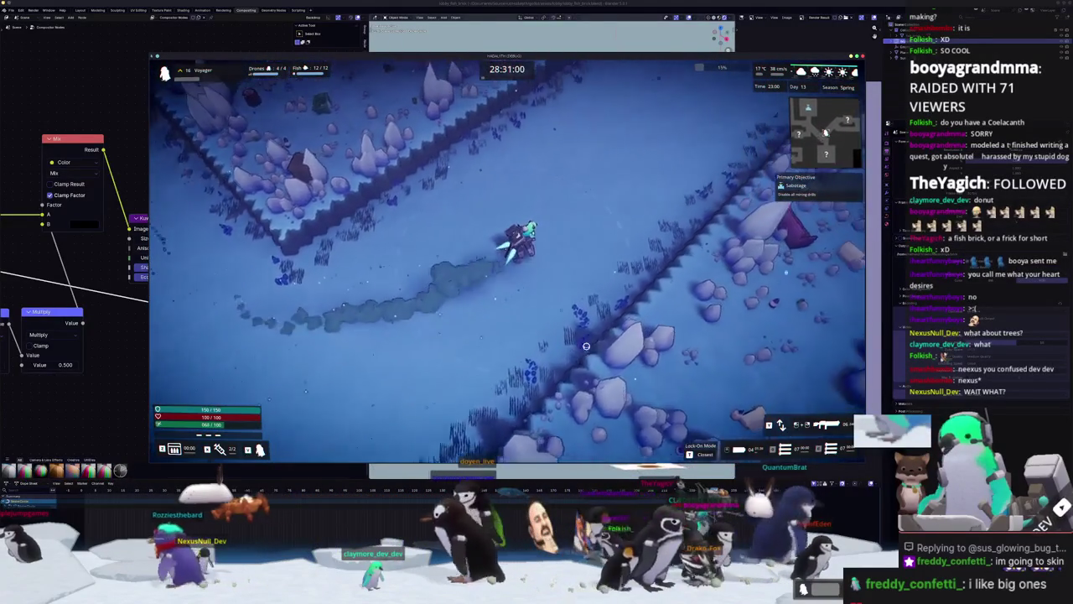
key("s")
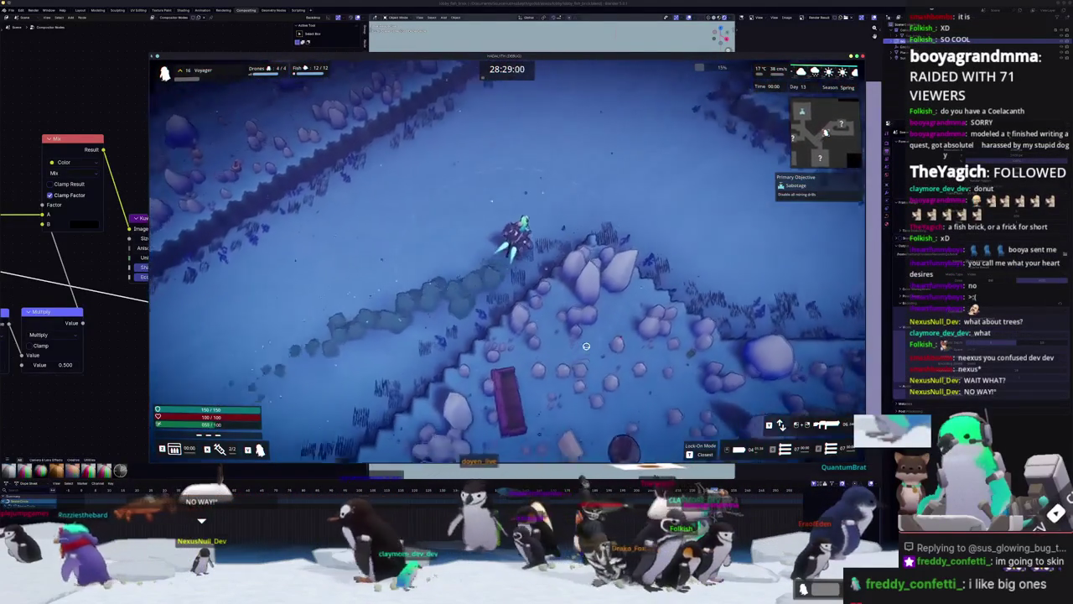
key("w")
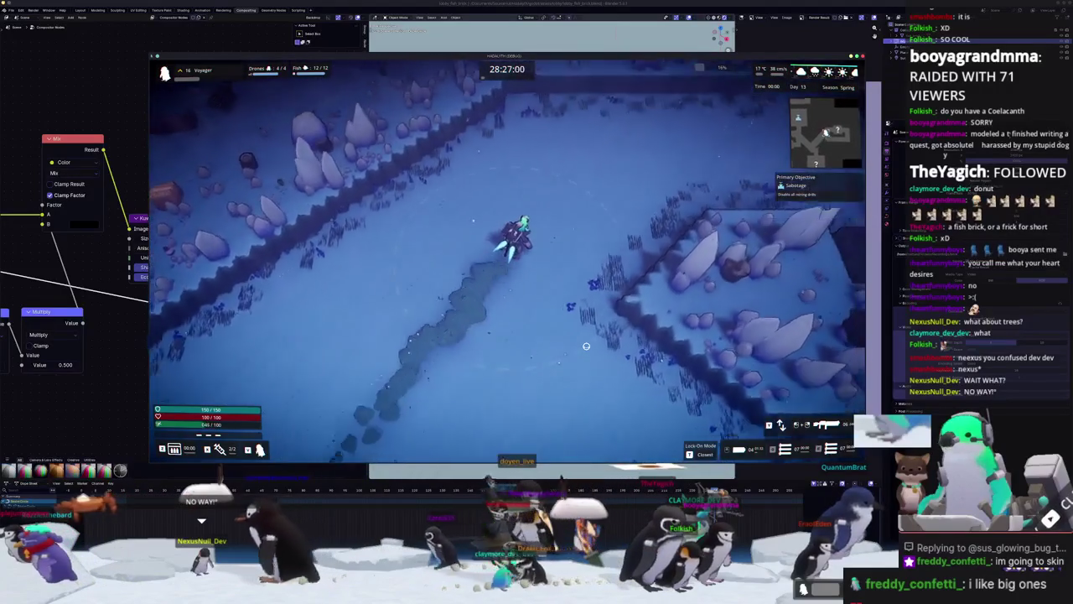
key("w")
key("d")
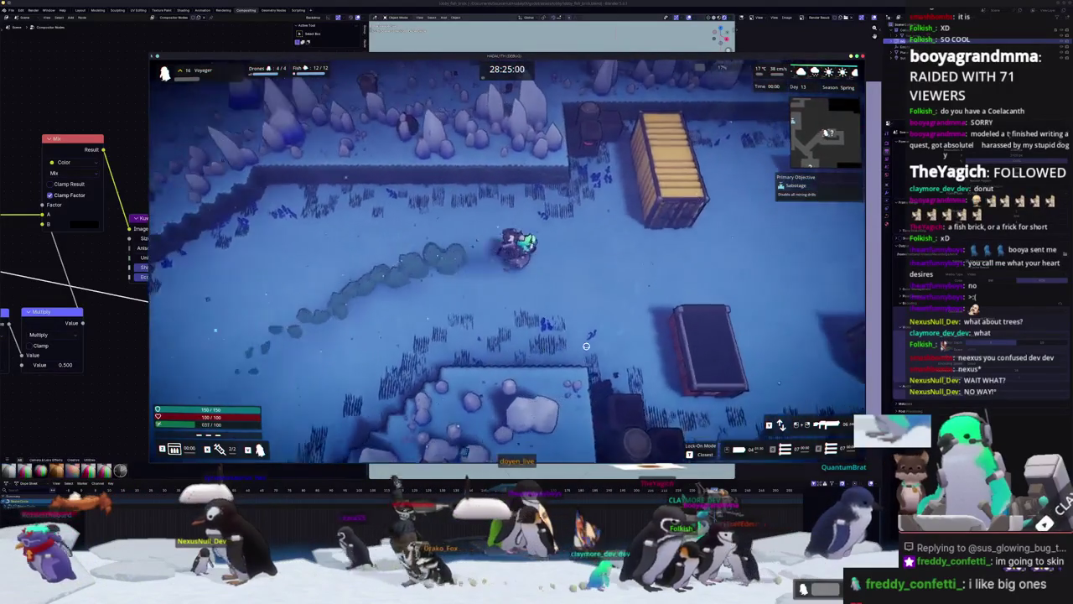
key("d")
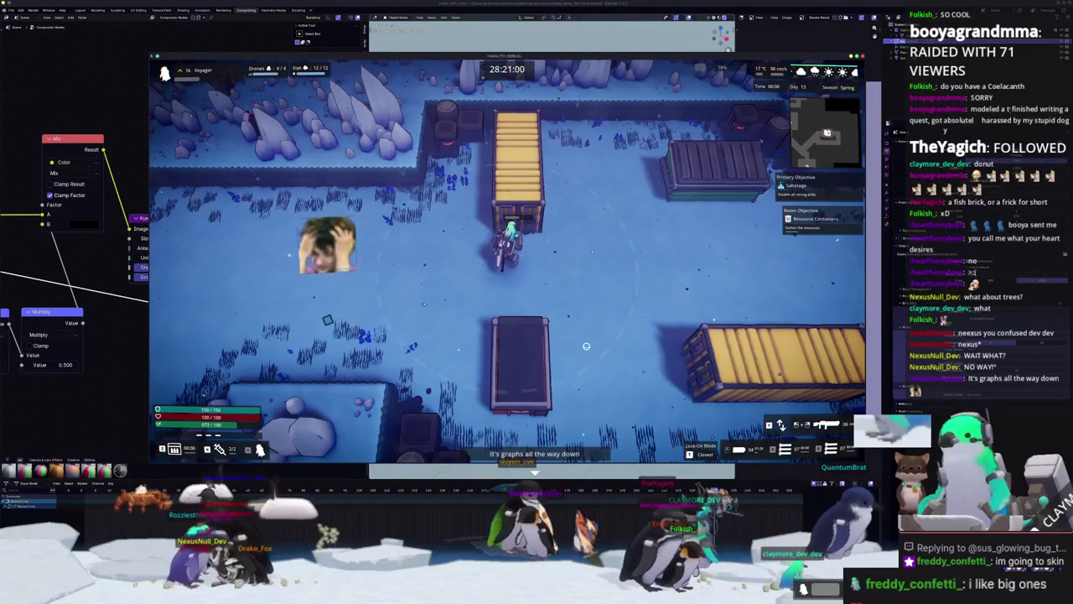
Fight the enemies by the containers with the area attack and gunfire, then pause the game.
key("d")
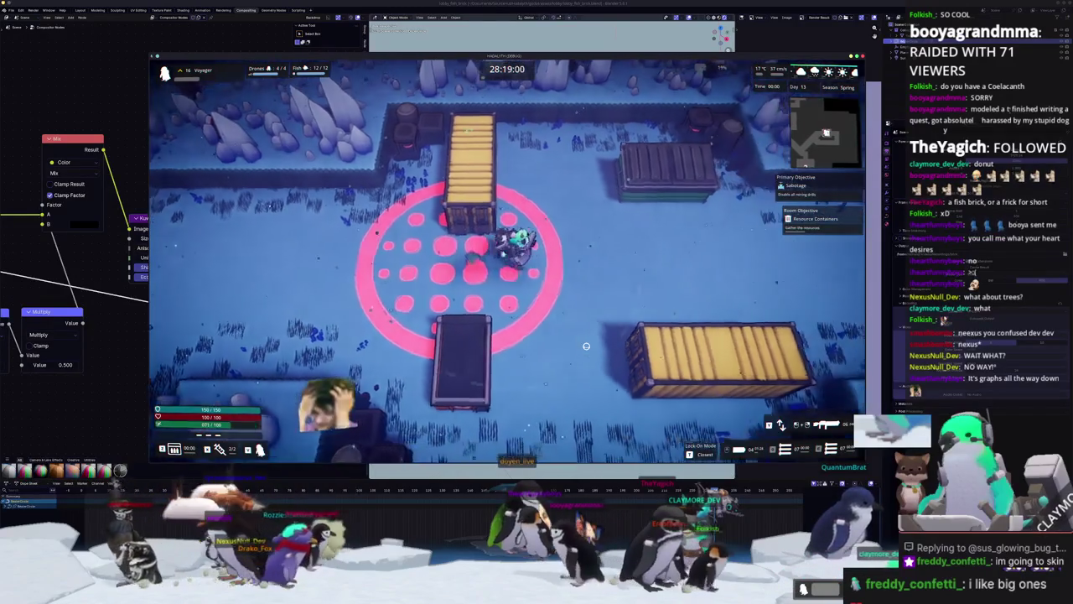
key("d")
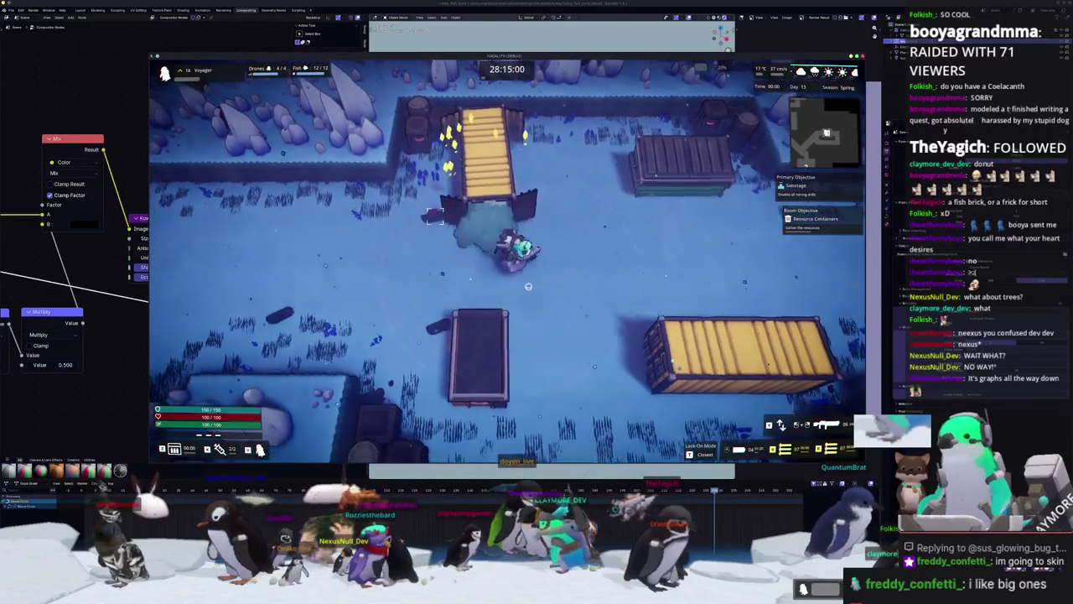
key("d")
left_click(356, 250)
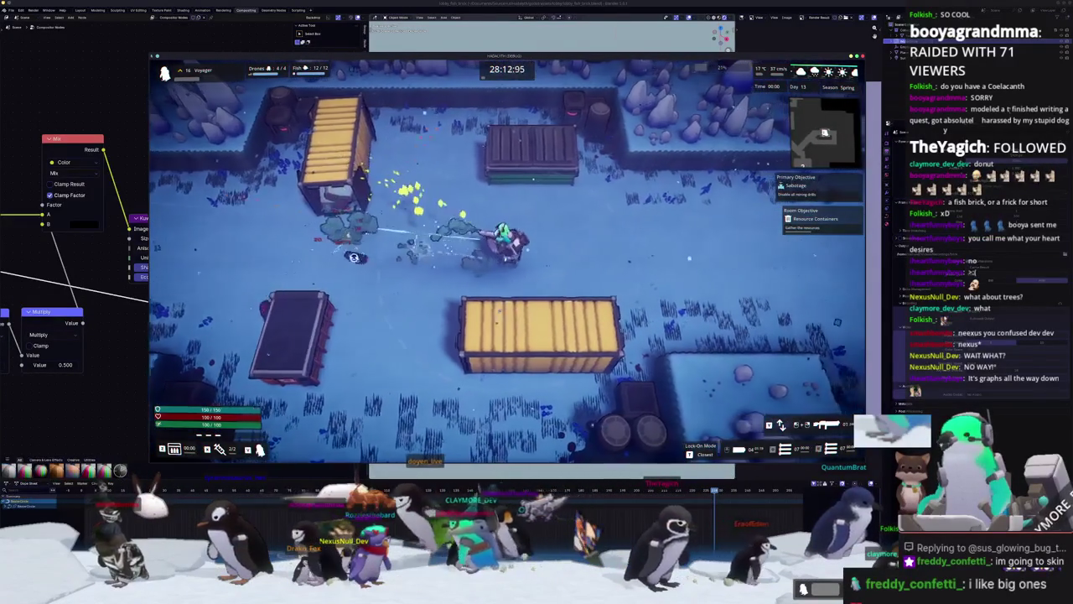
key("w")
key("d")
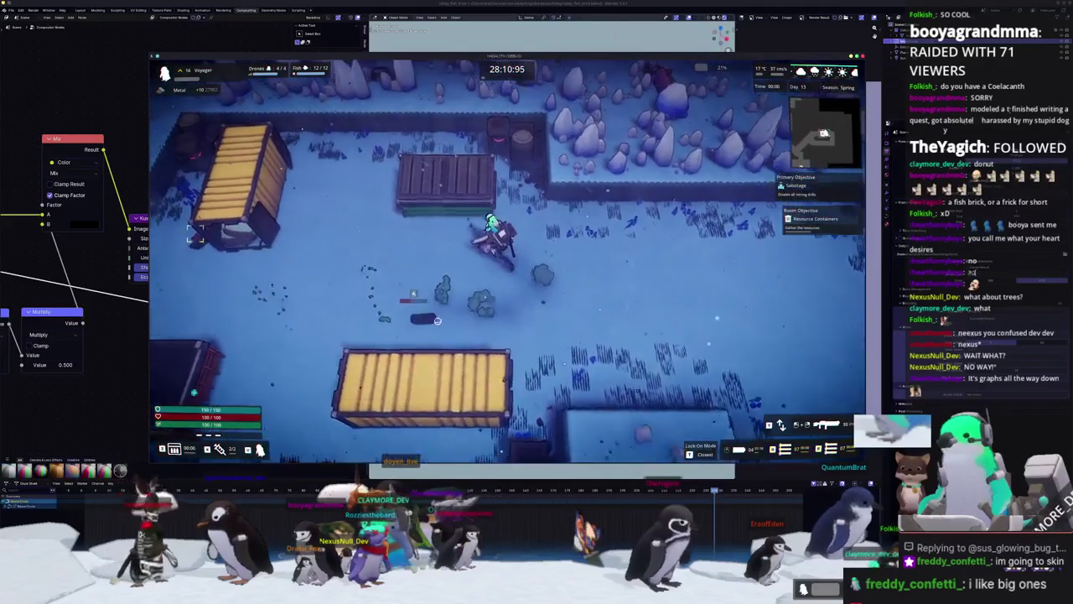
key("Escape")
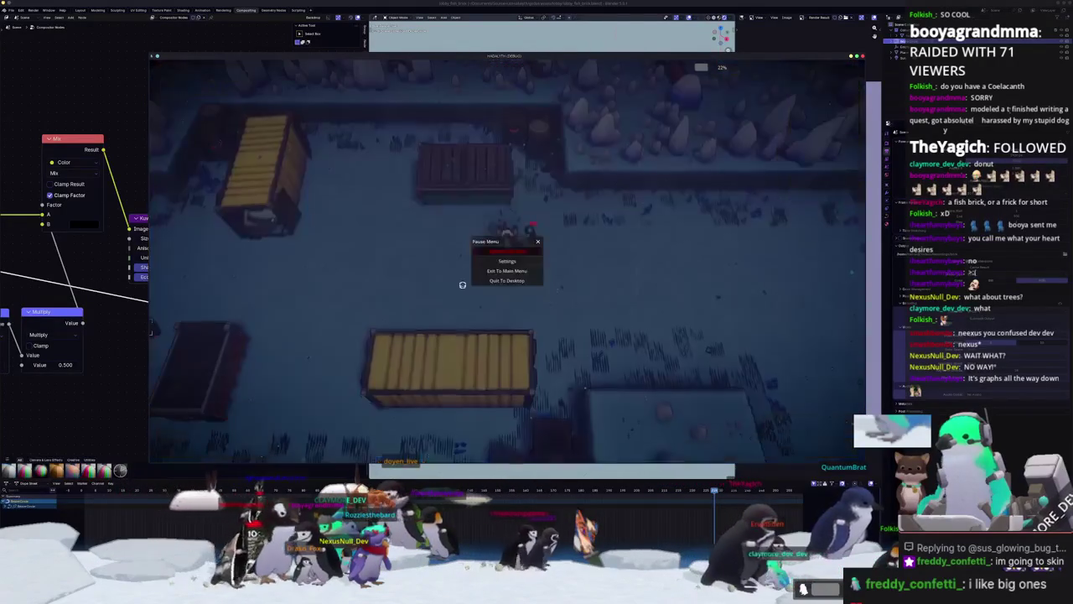
Abandon the mission, dismiss the failure screen, walk onto the hub platform, then switch to Kdenlive.
left_click(506, 250)
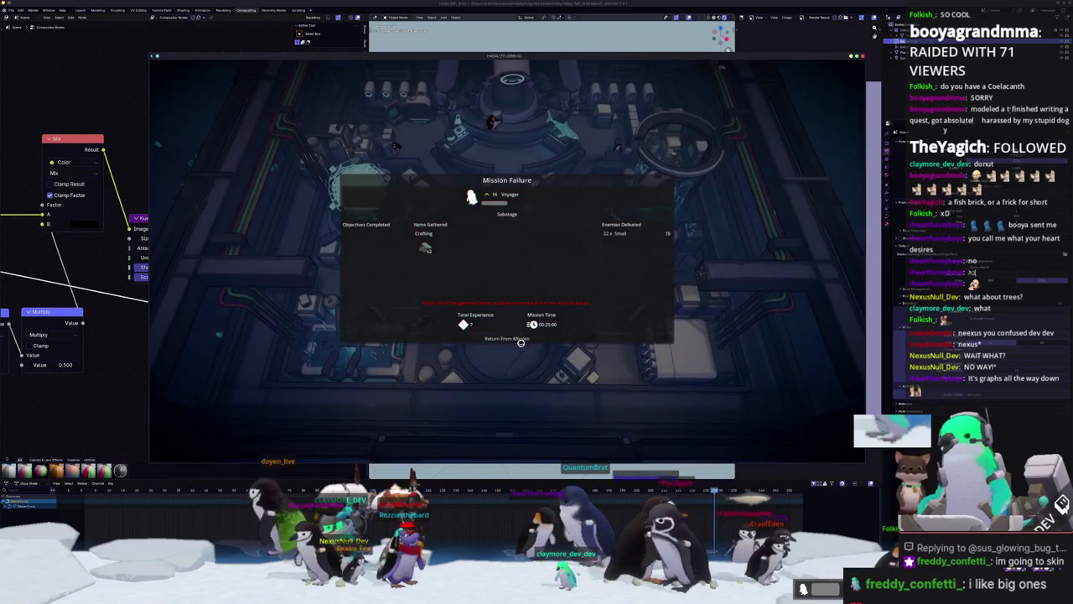
left_click(511, 334)
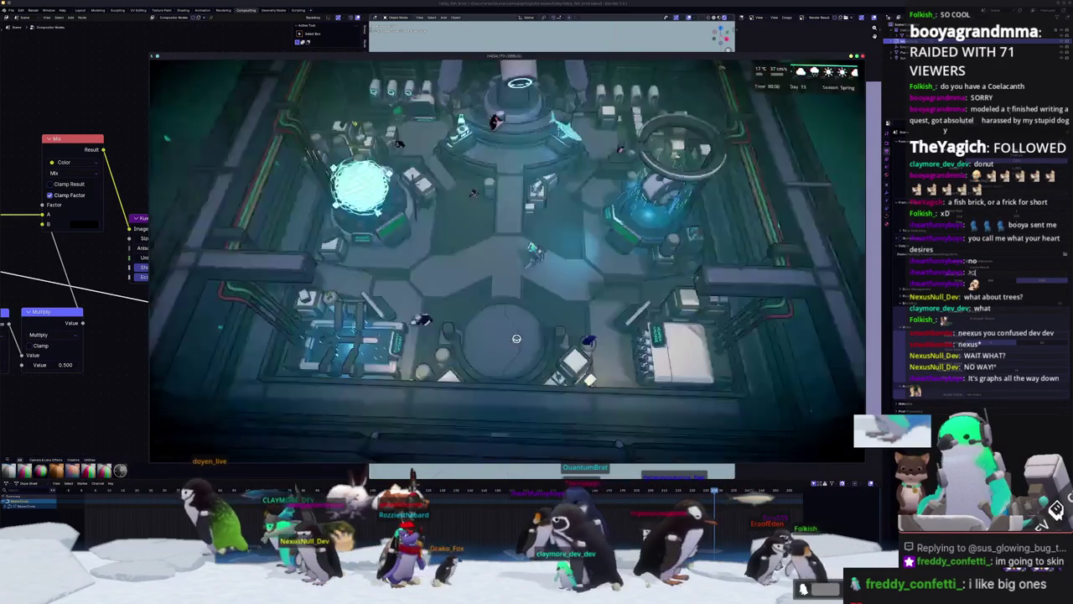
key("s")
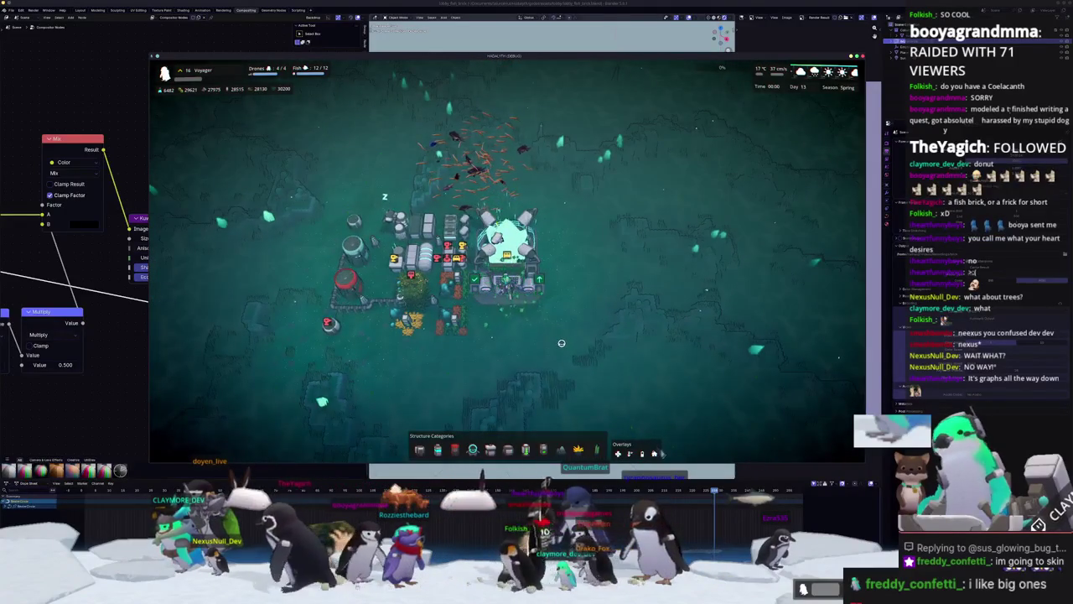
left_click(109, 433)
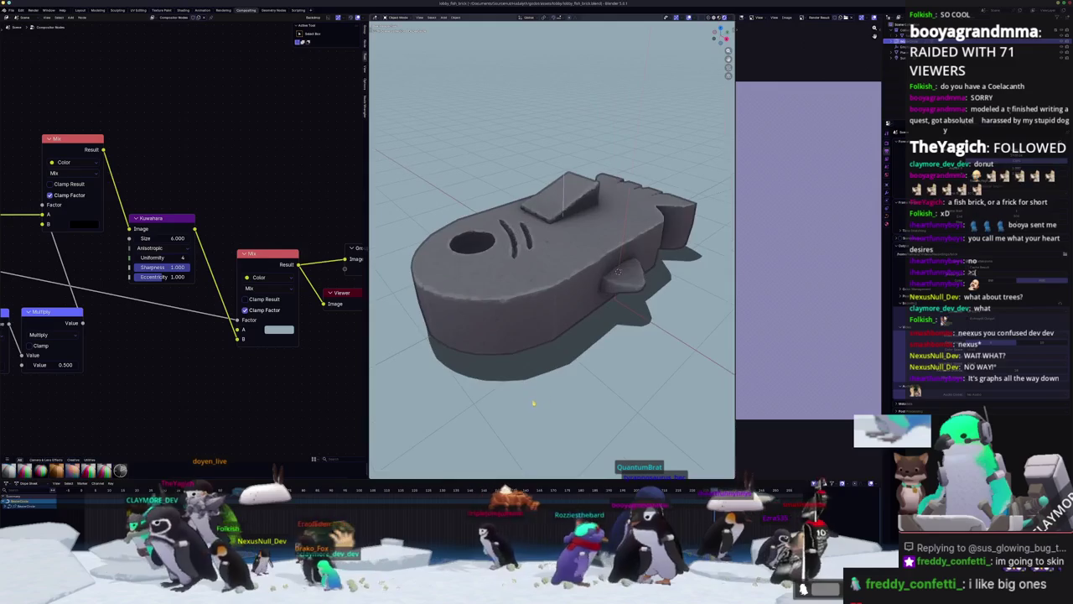
key("alt+Tab")
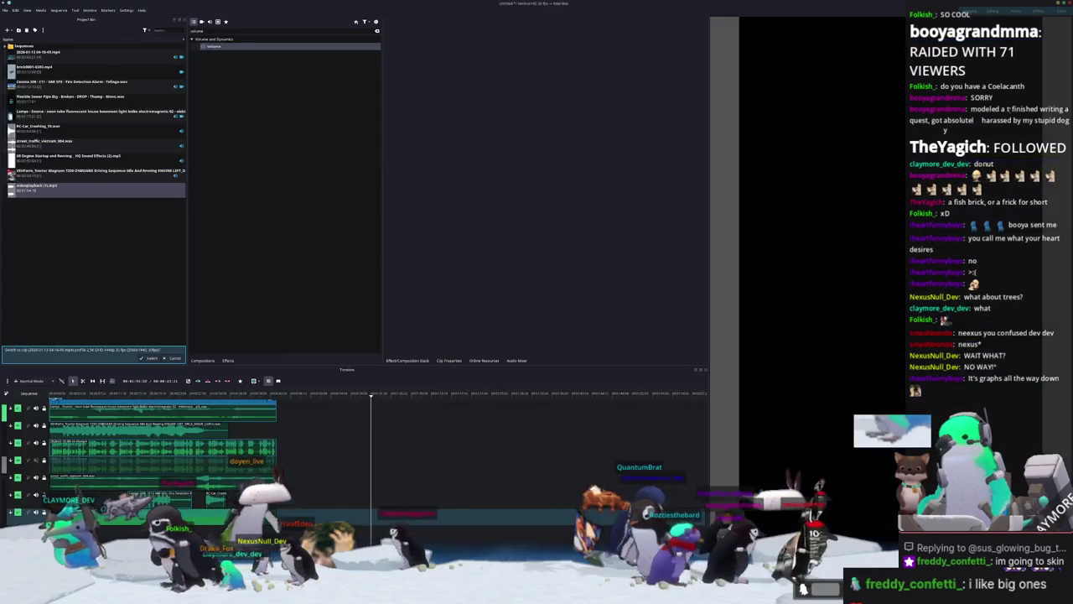
Render the project to golden_dojo_loach.mp4, keeping the existing output file and preset.
left_click(20, 12)
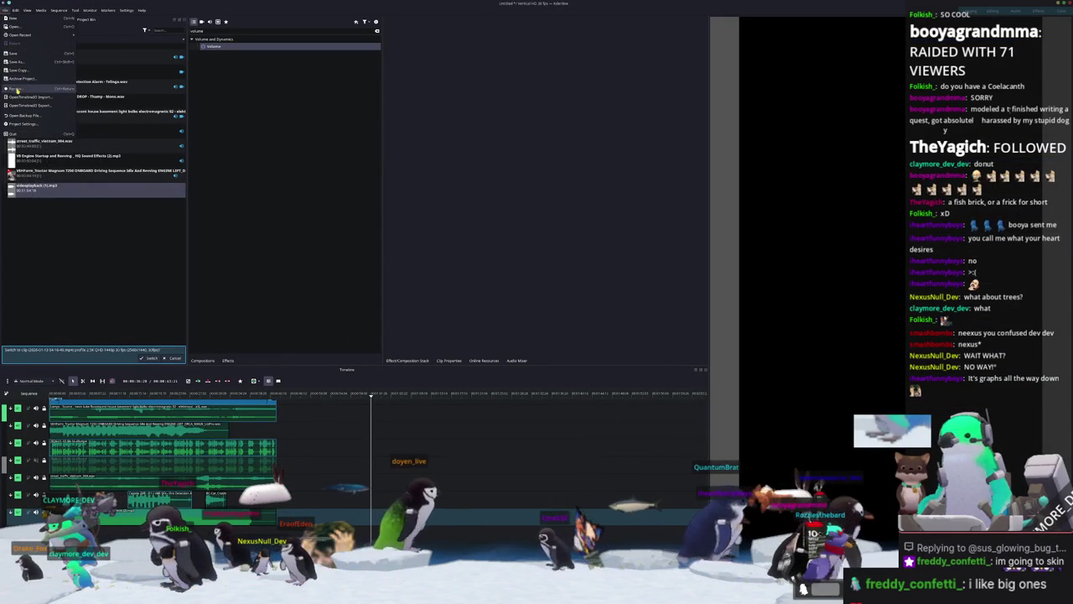
left_click(18, 87)
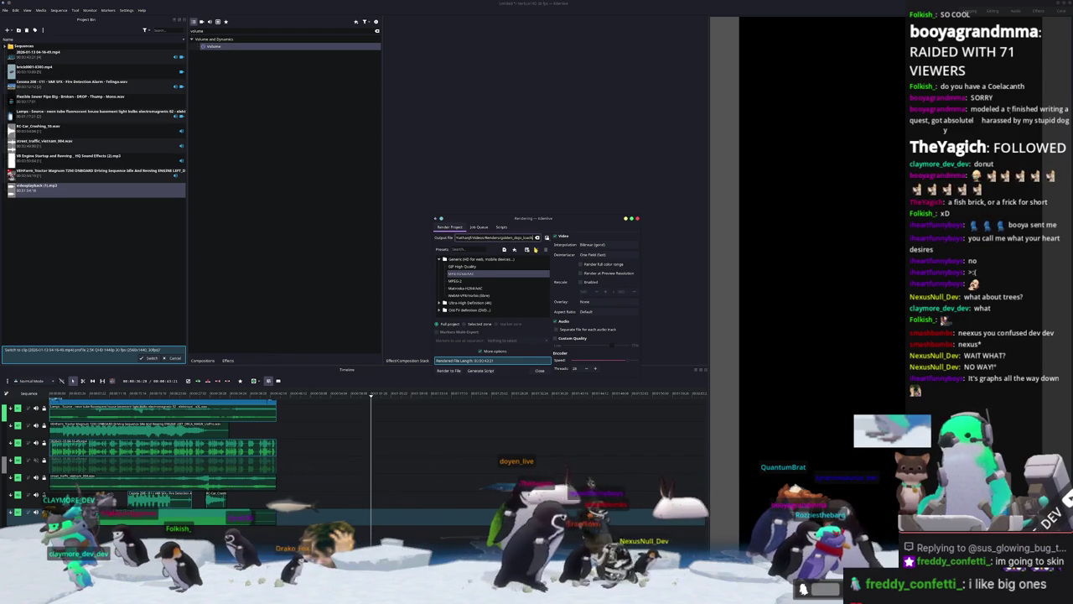
left_click(448, 372)
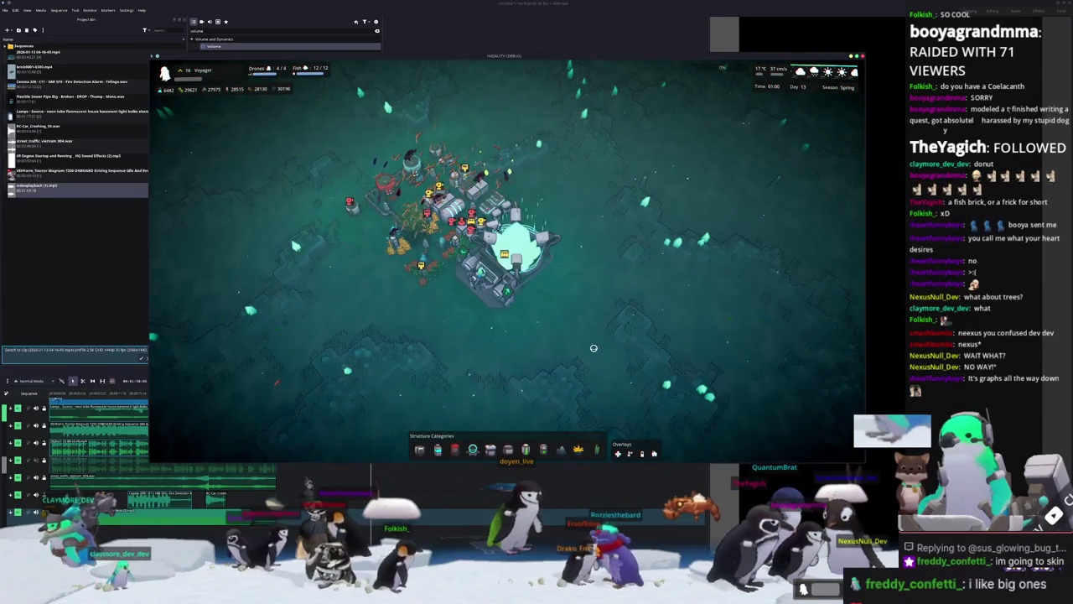
Open the game's debug console and close it again.
key("grave")
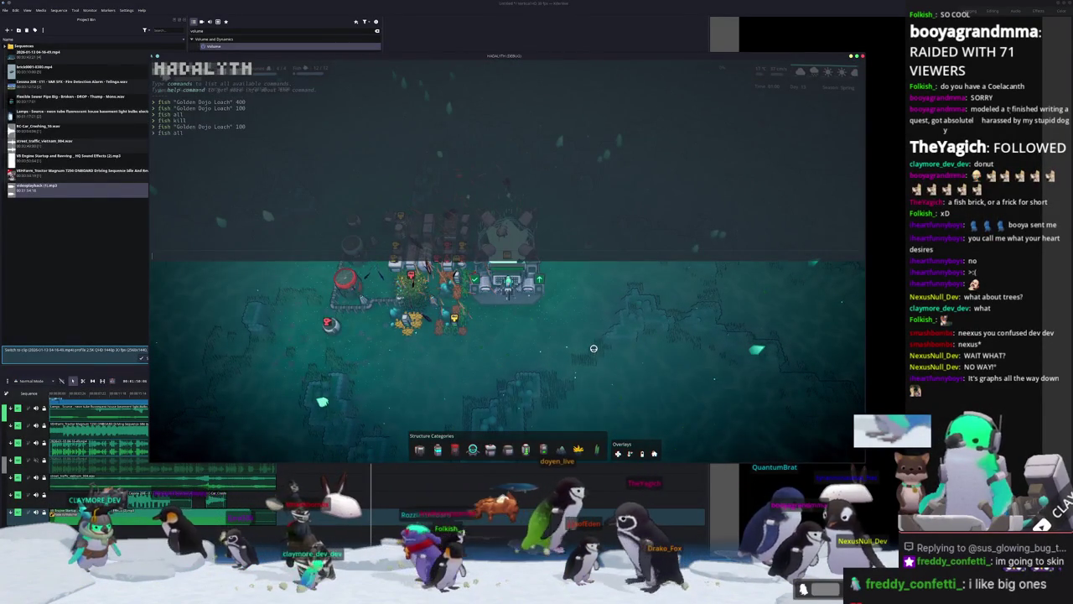
key("grave")
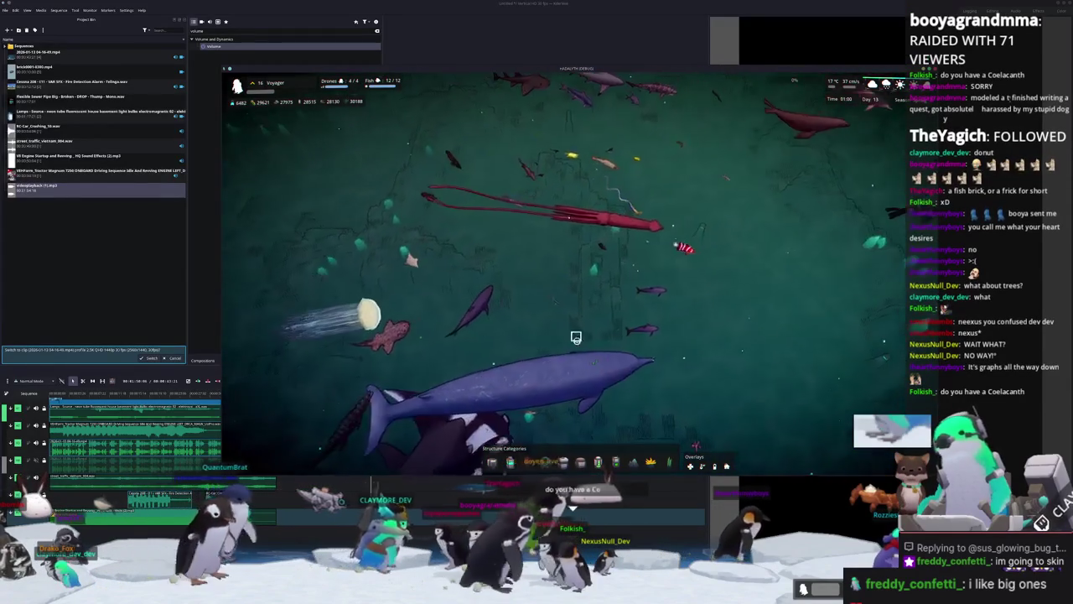
key("w")
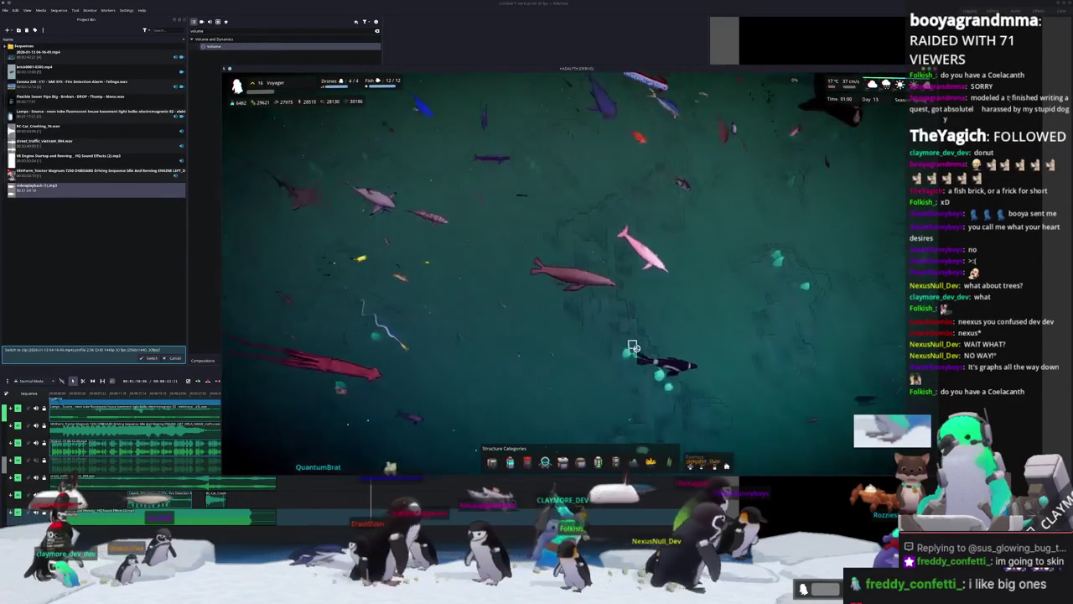
scroll(646, 344, "up", 3)
scroll(654, 276, "down", 5)
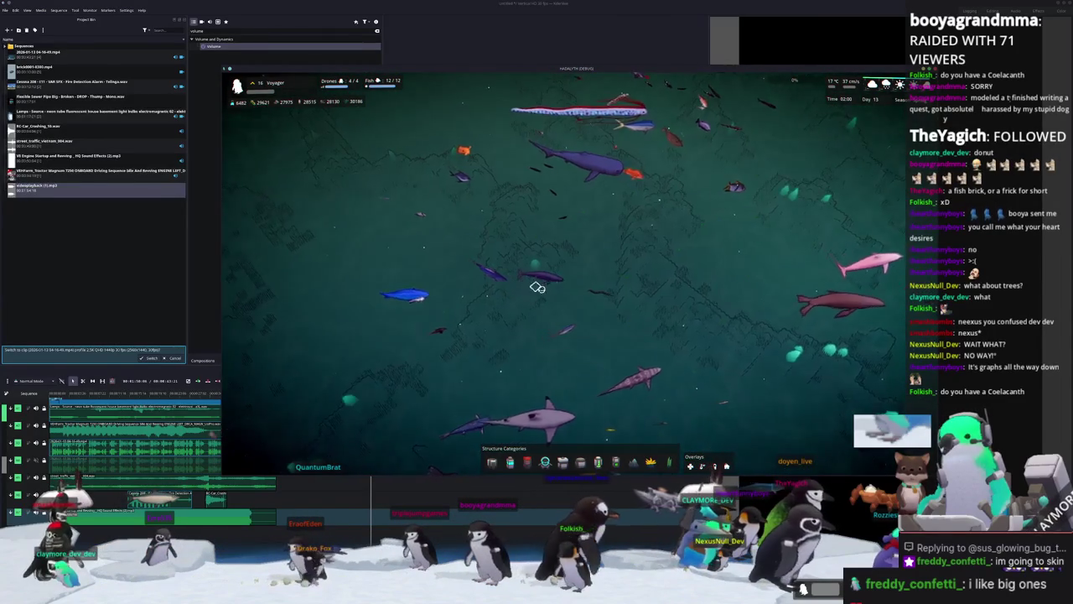
key("w")
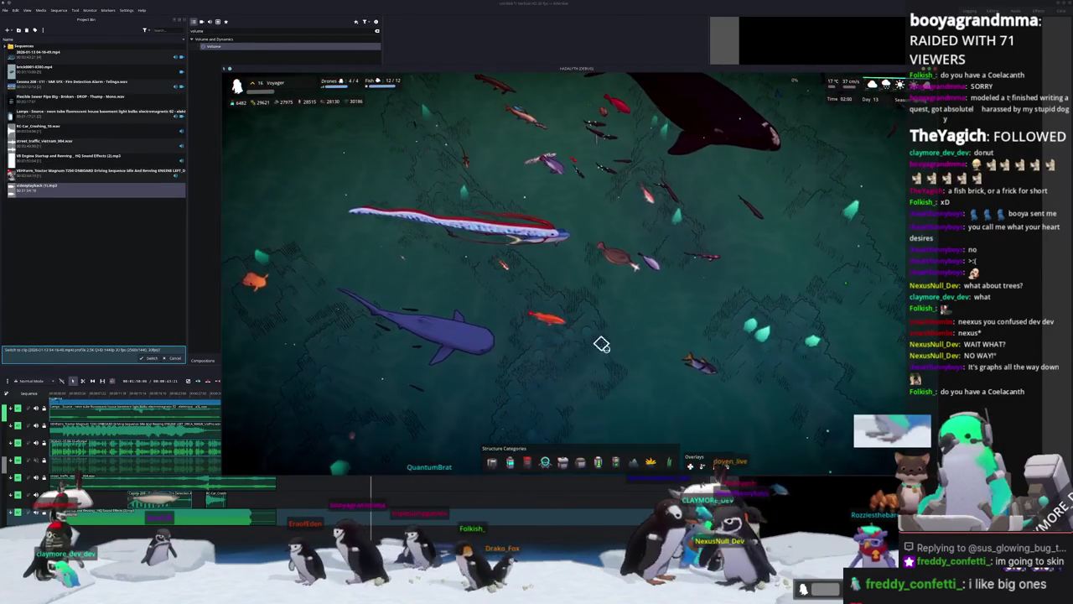
key("w")
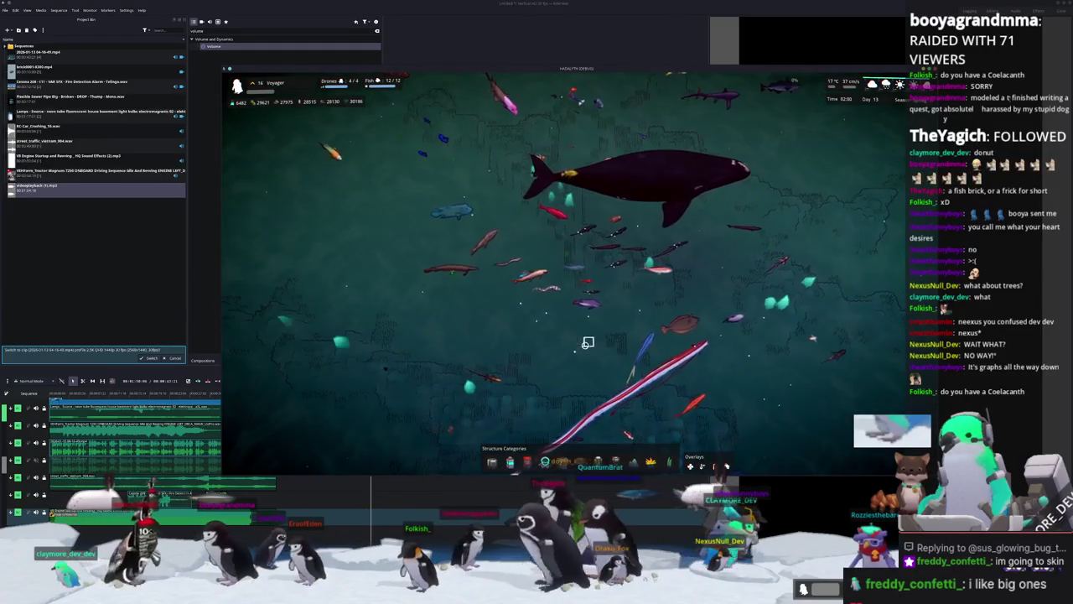
key("w")
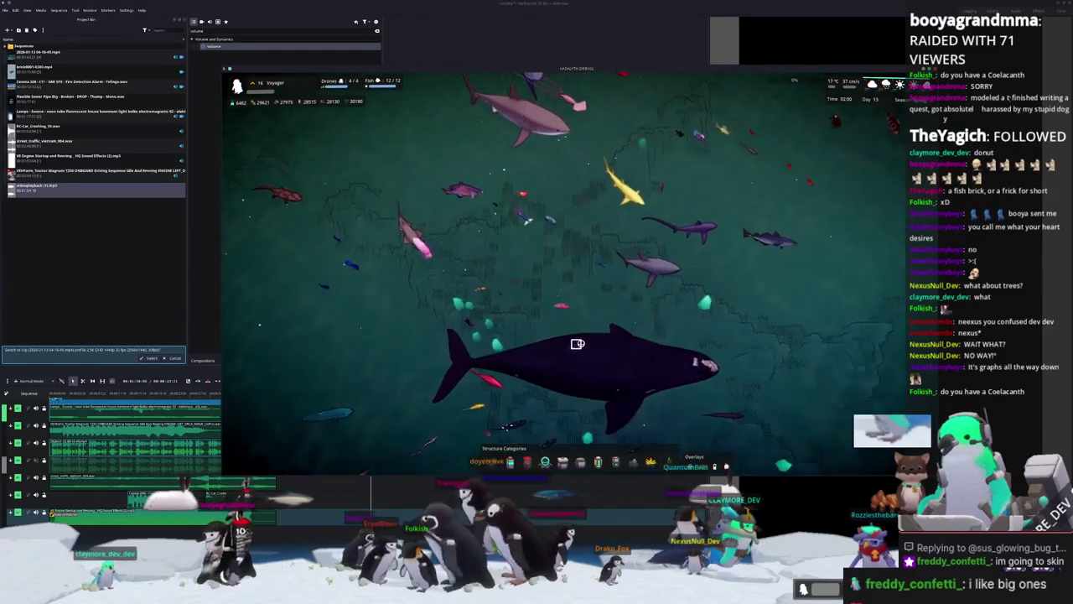
key("w")
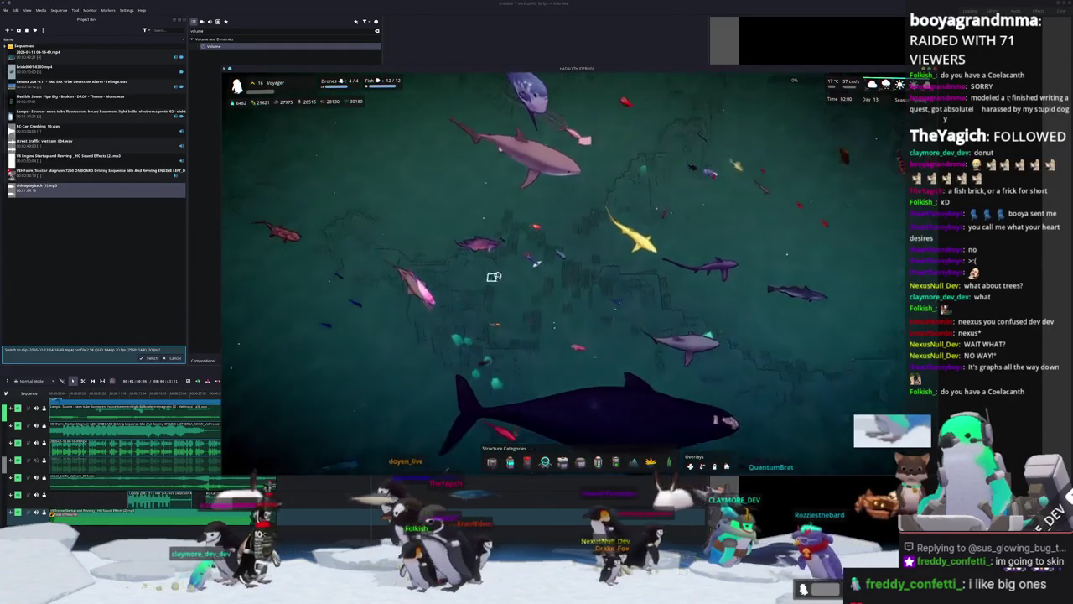
key("w")
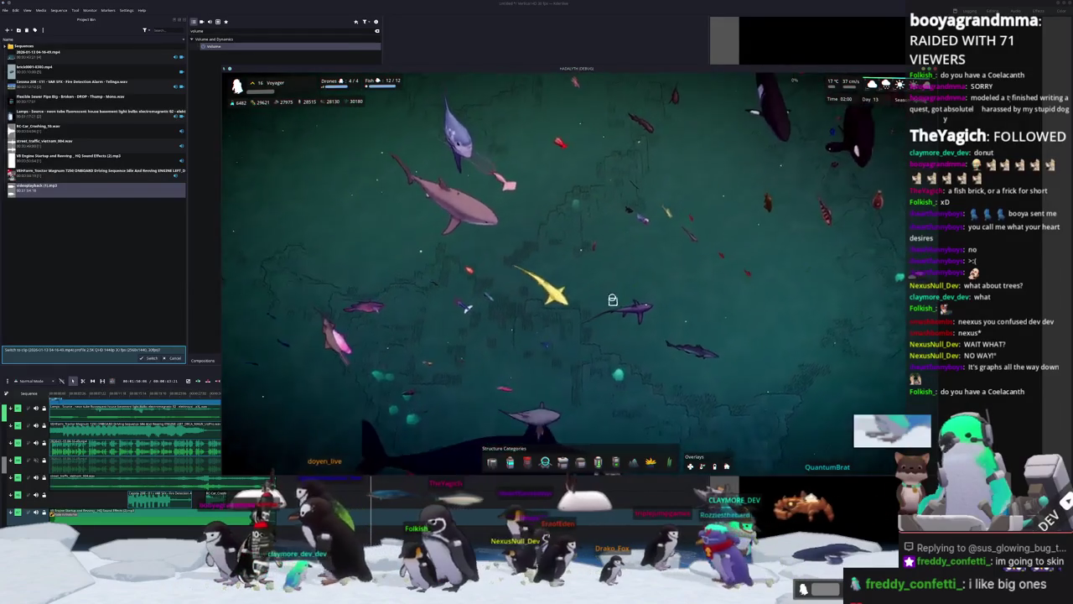
key("w")
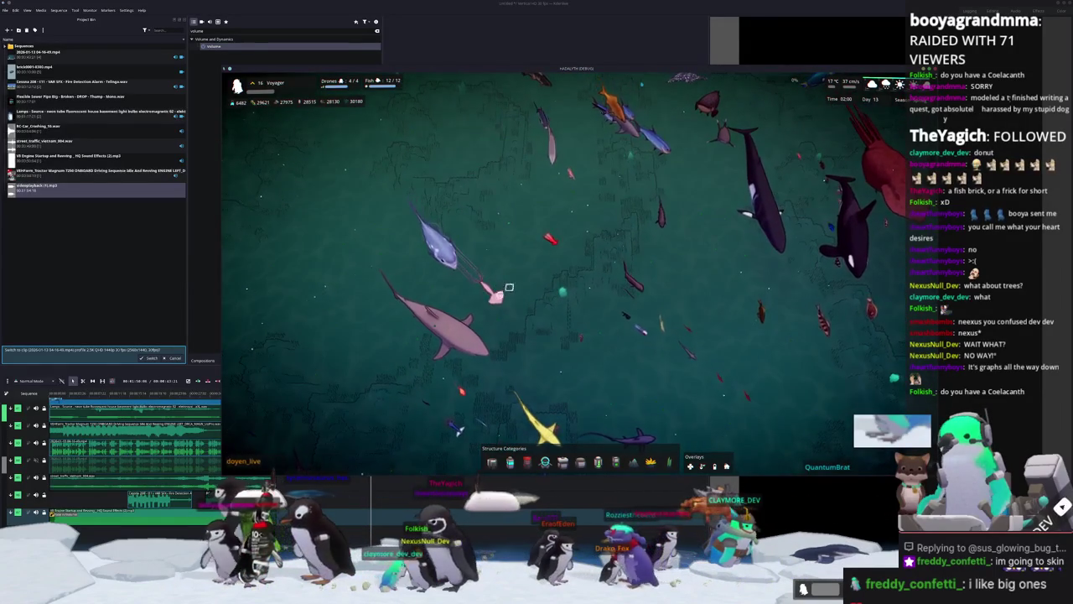
key("w")
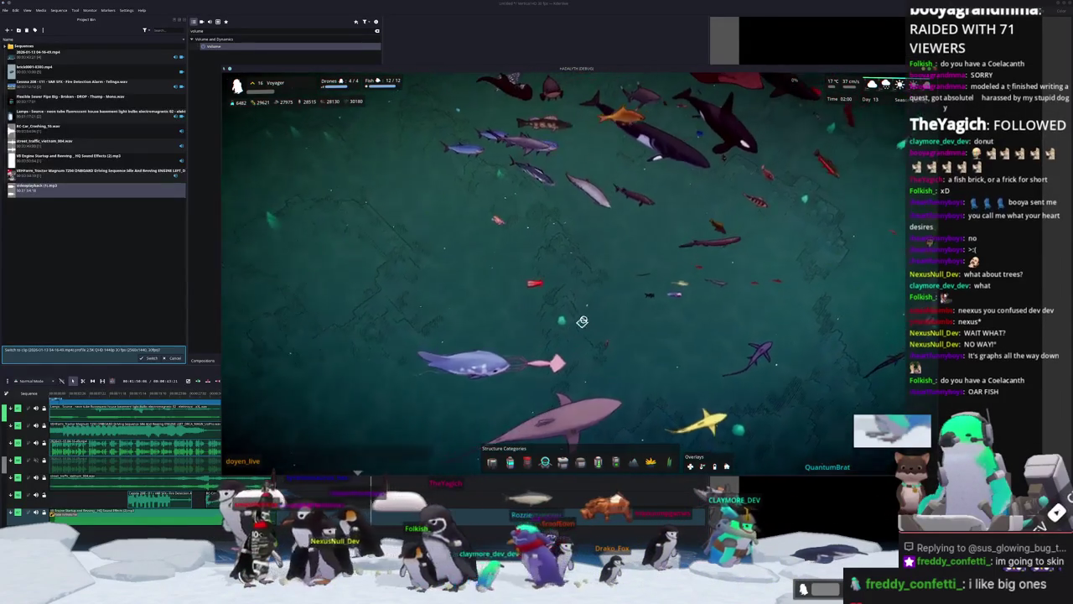
key("s")
key("s")
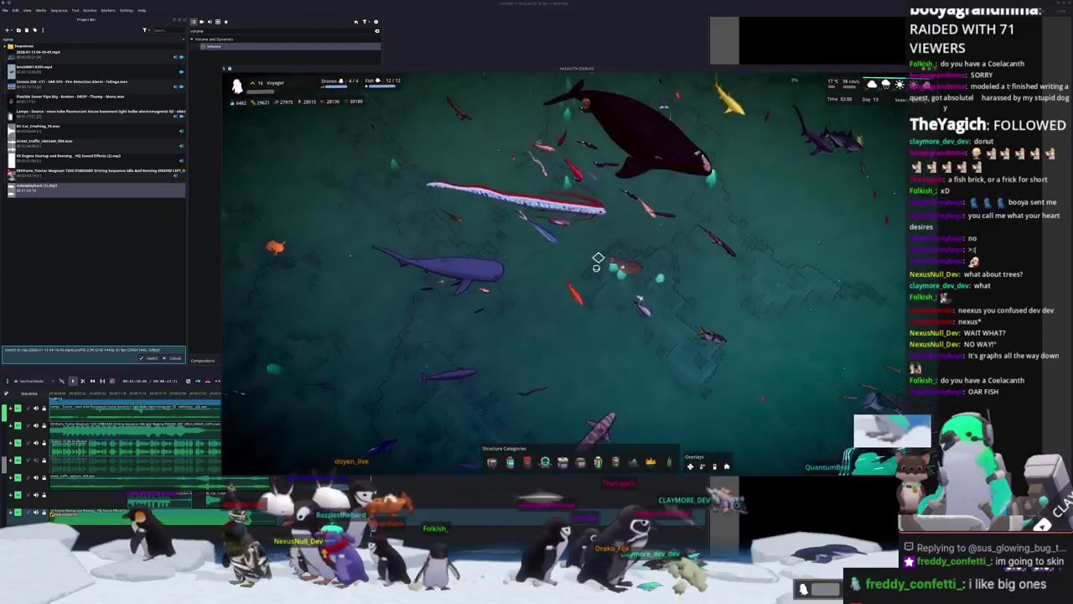
key("w")
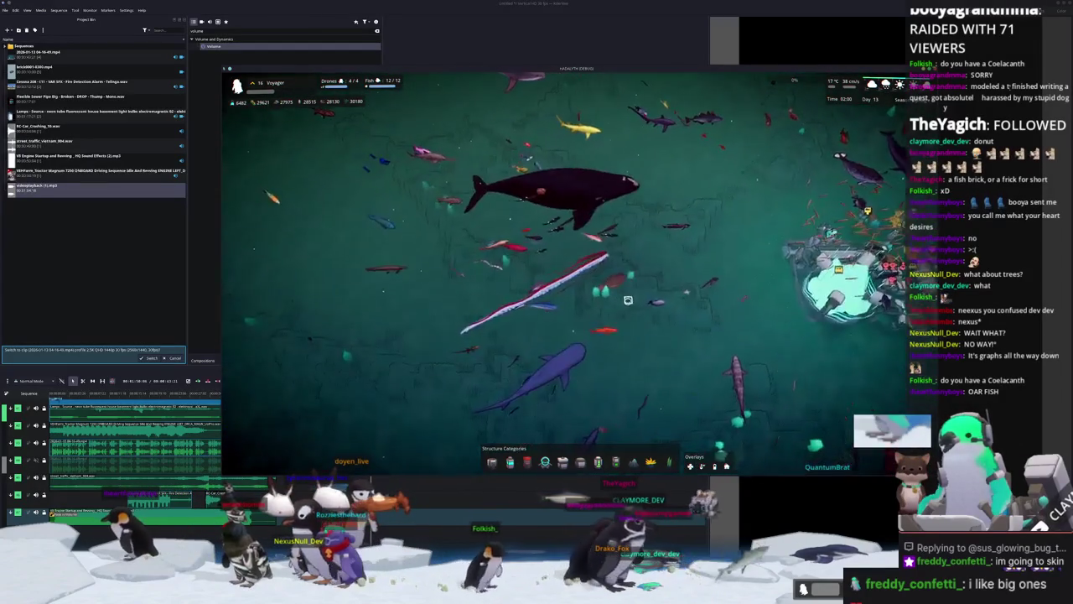
key("s")
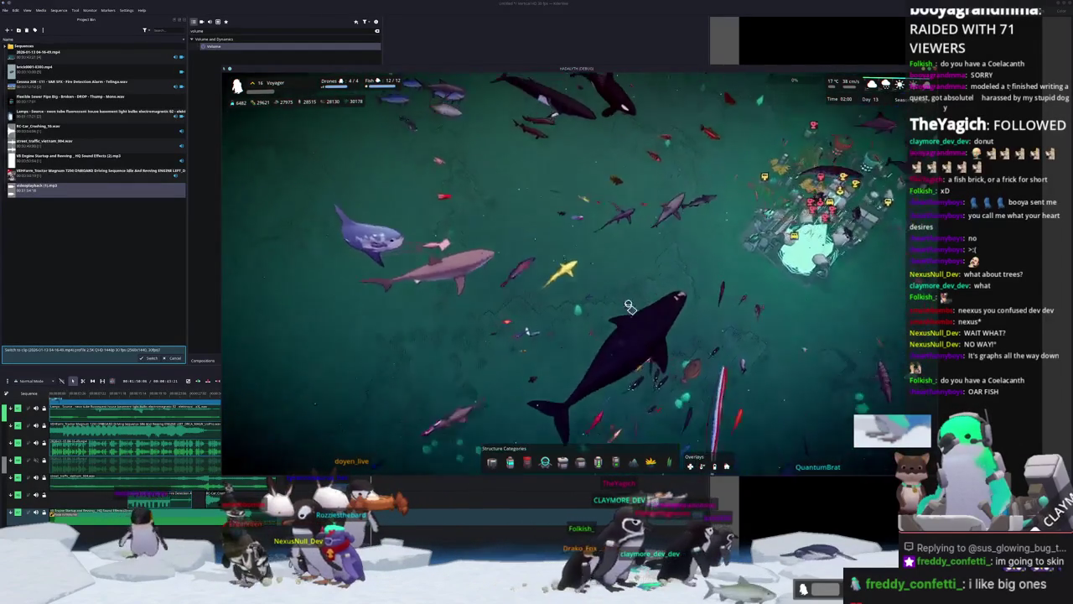
key("w")
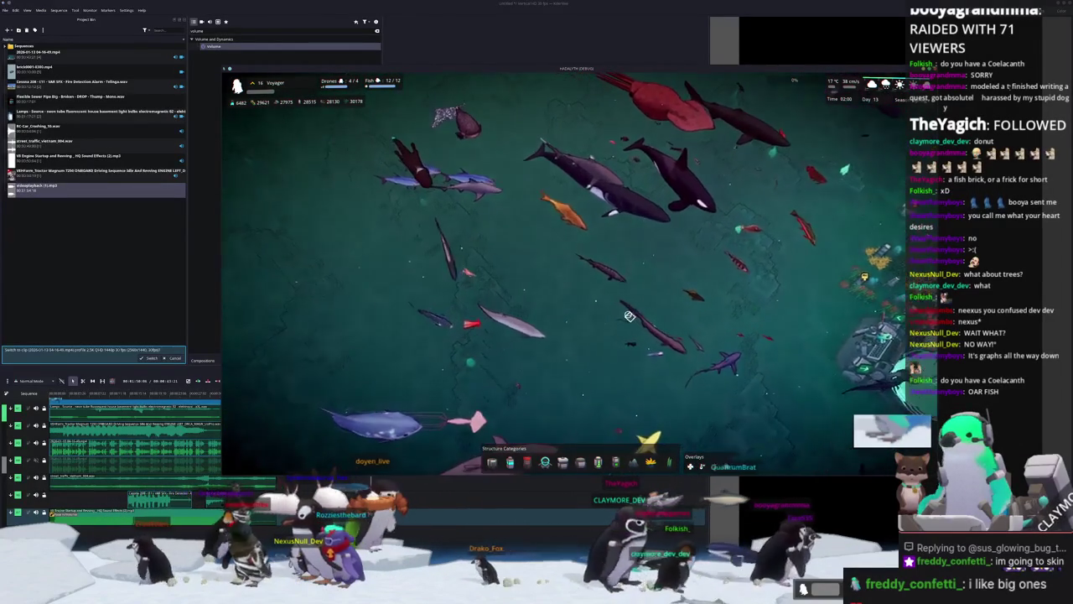
scroll(630, 307, "up", 3)
key("w")
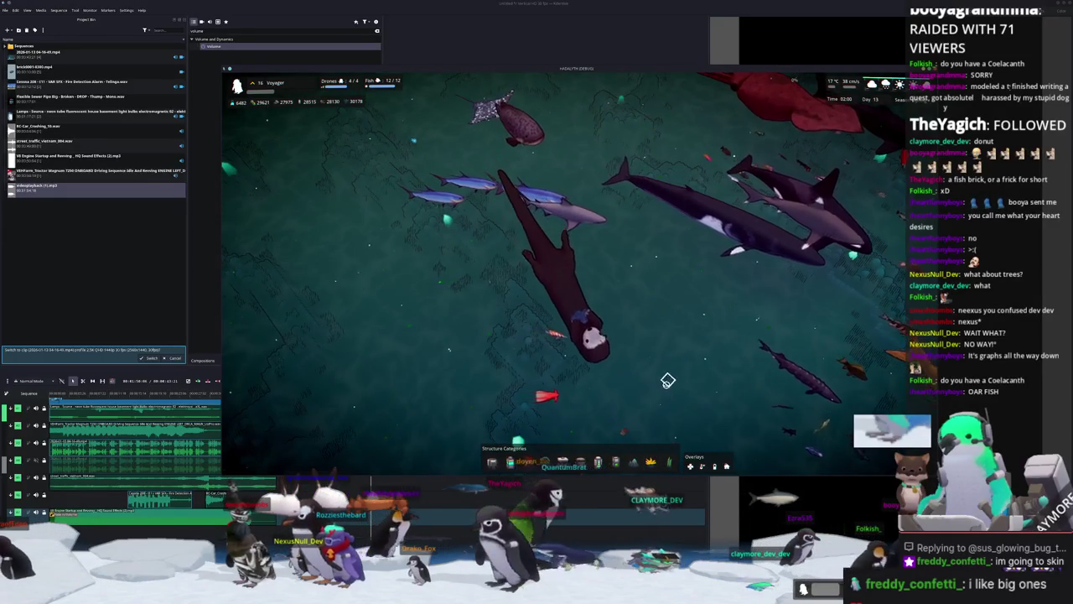
key("s")
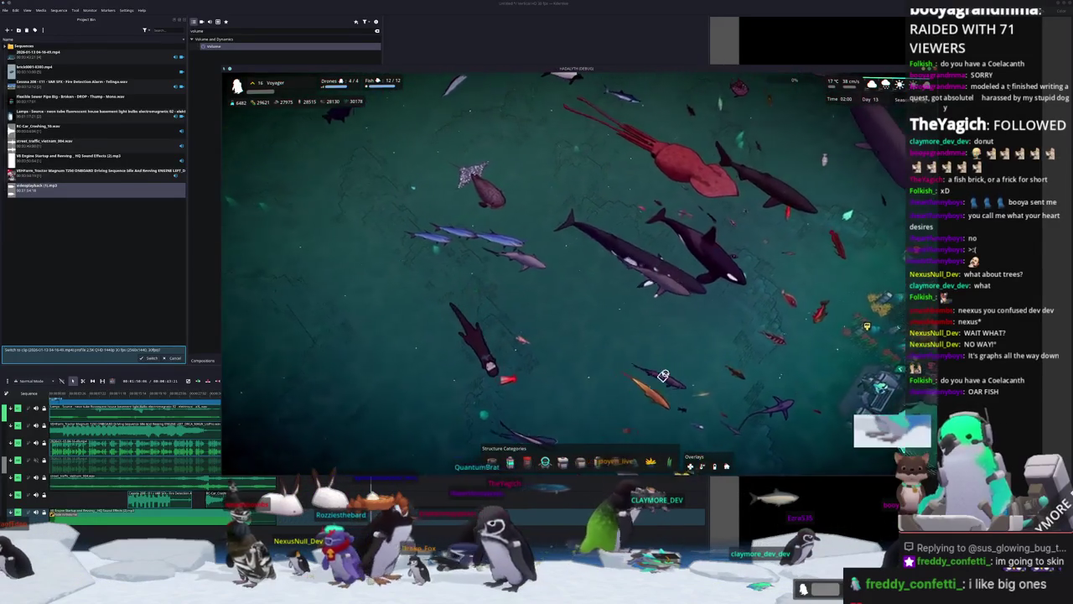
key("w")
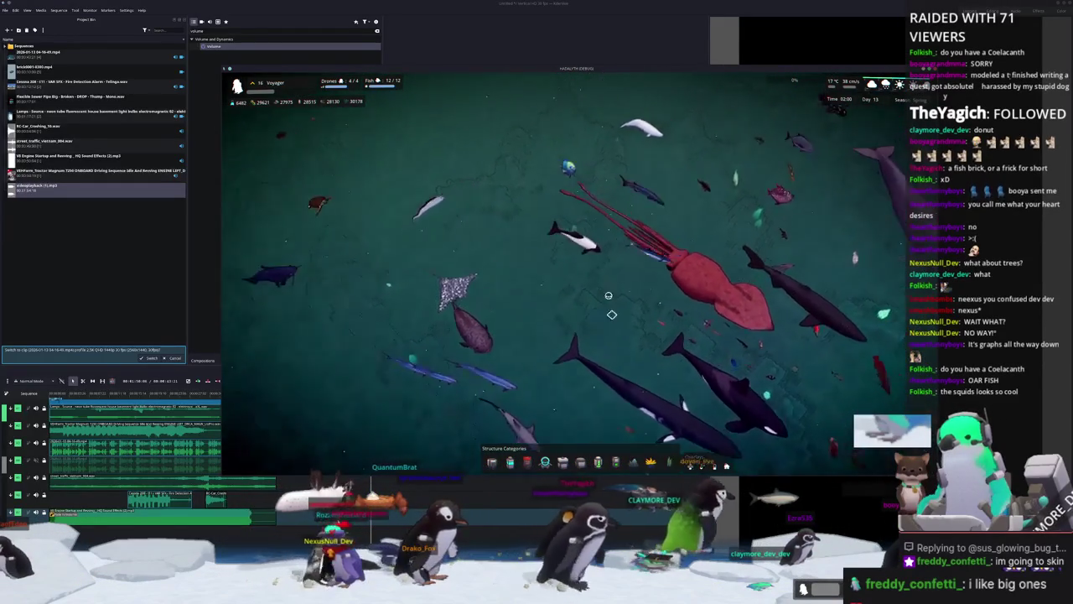
key("a")
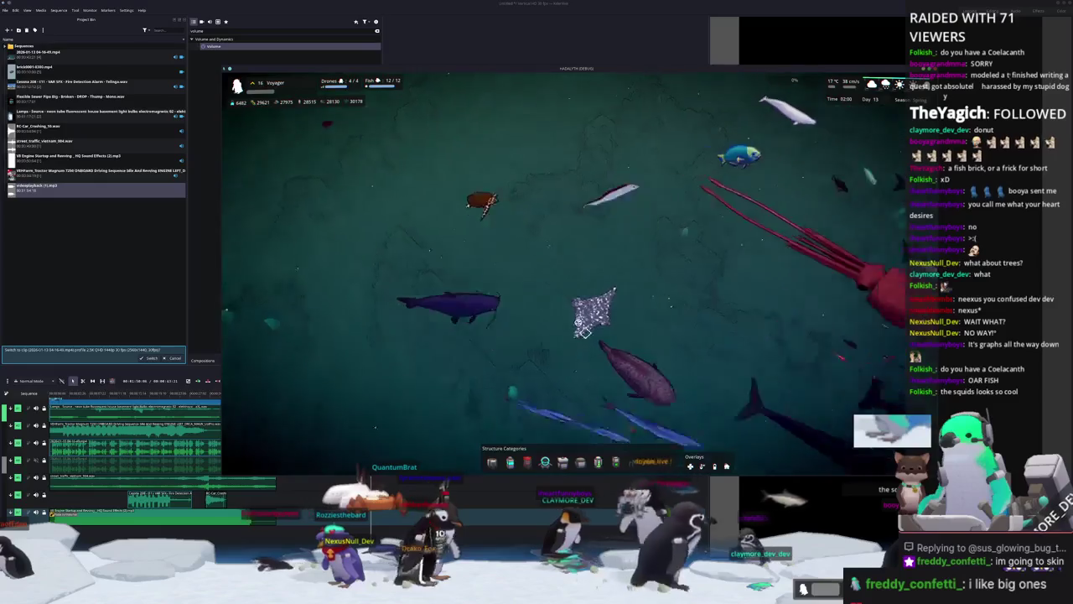
key("w")
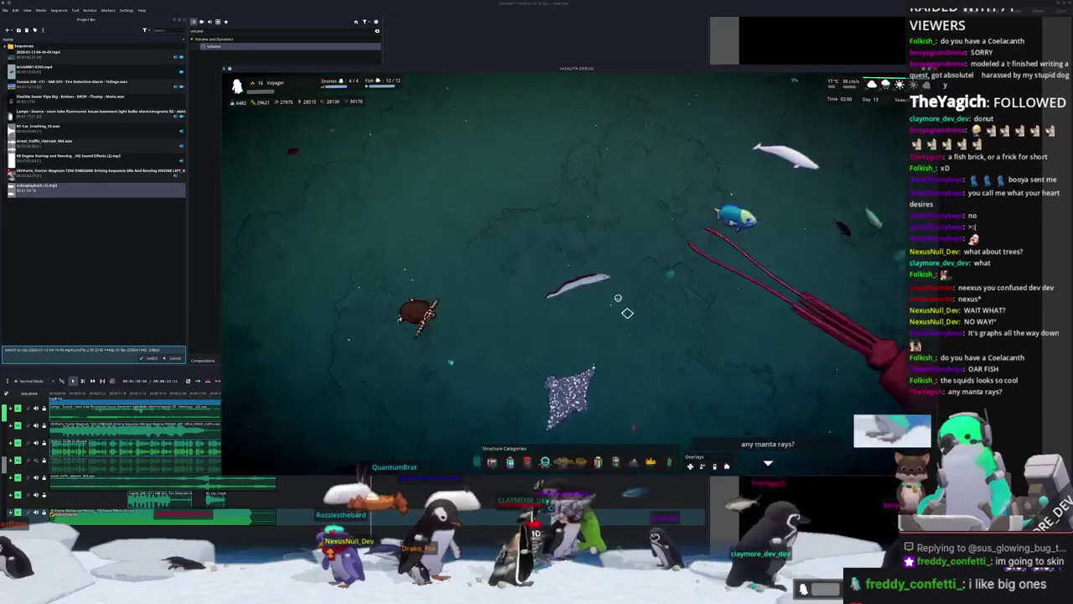
scroll(621, 304, "up", 2)
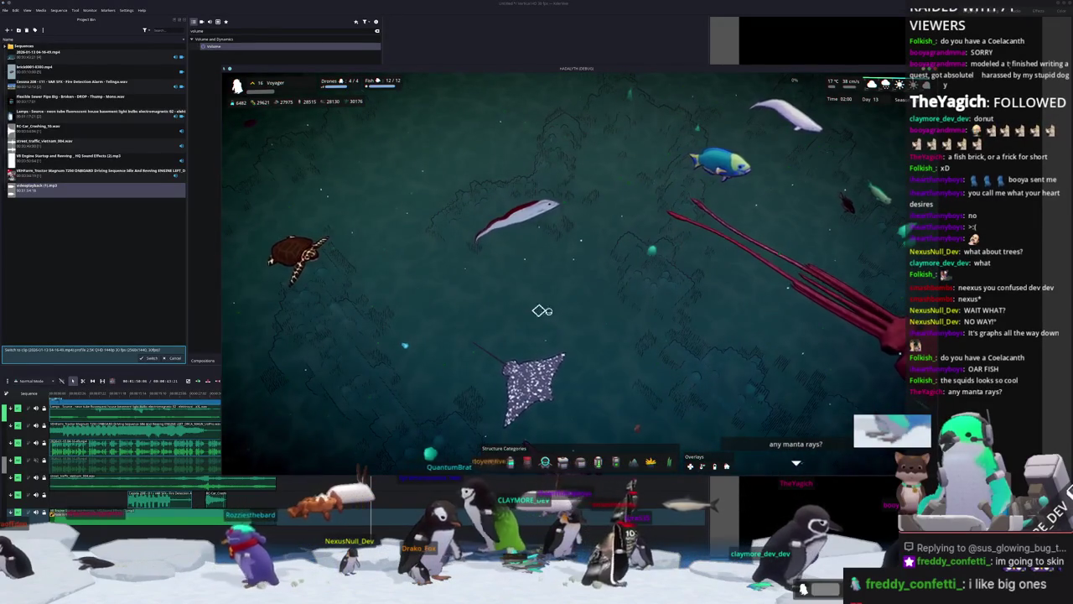
scroll(540, 311, "down", 2)
scroll(610, 324, "up", 3)
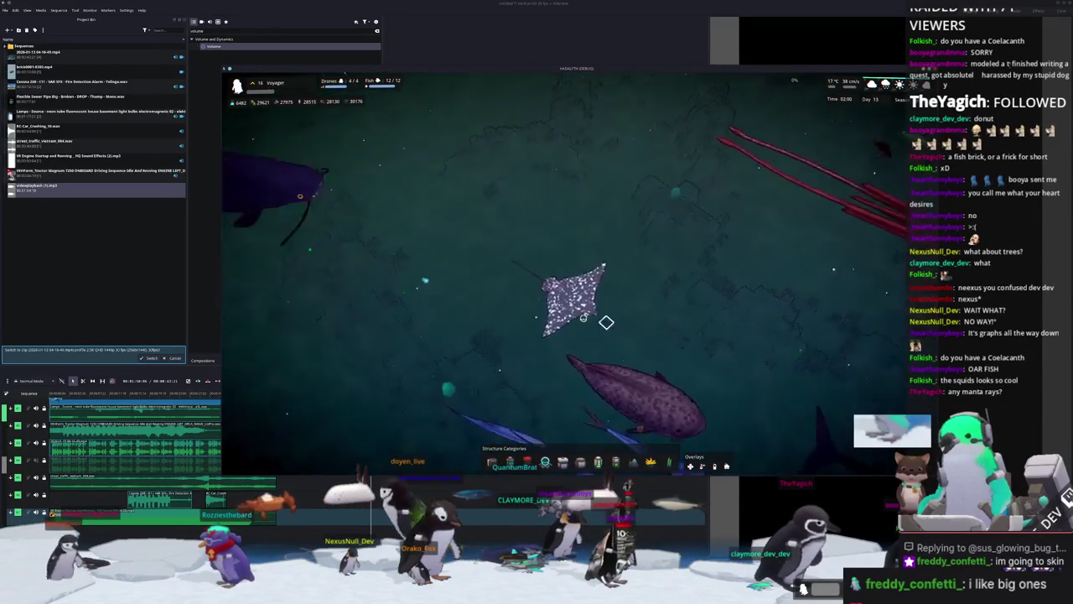
scroll(620, 327, "down", 3)
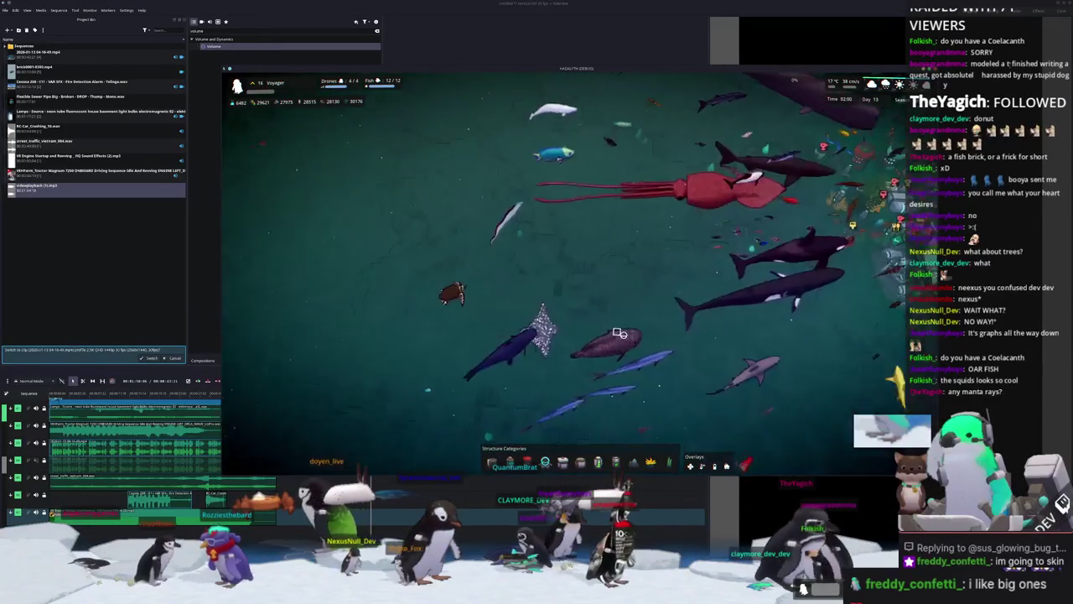
key("w")
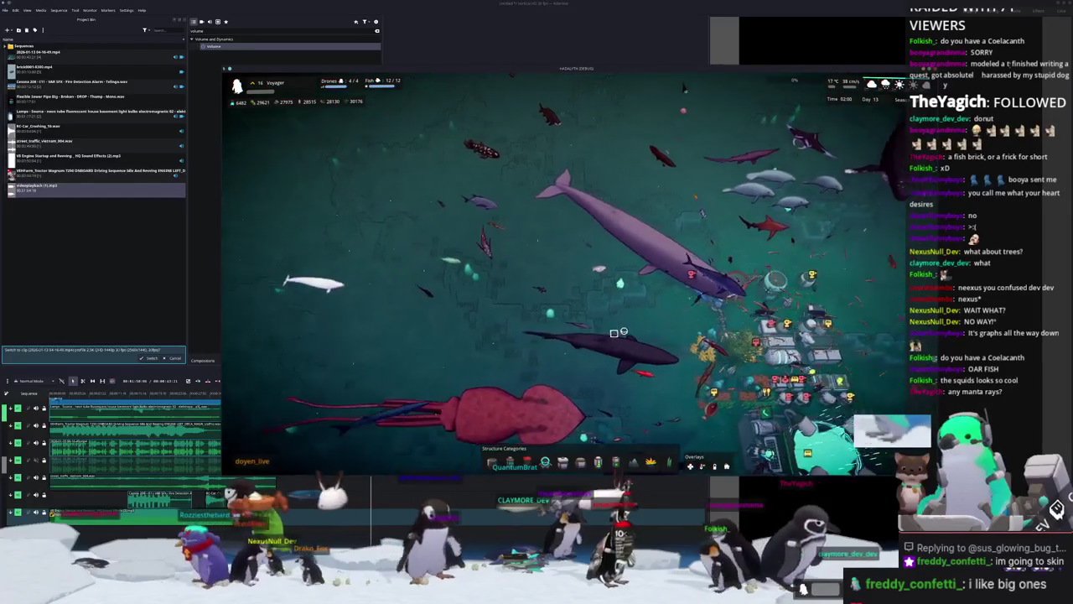
key("d")
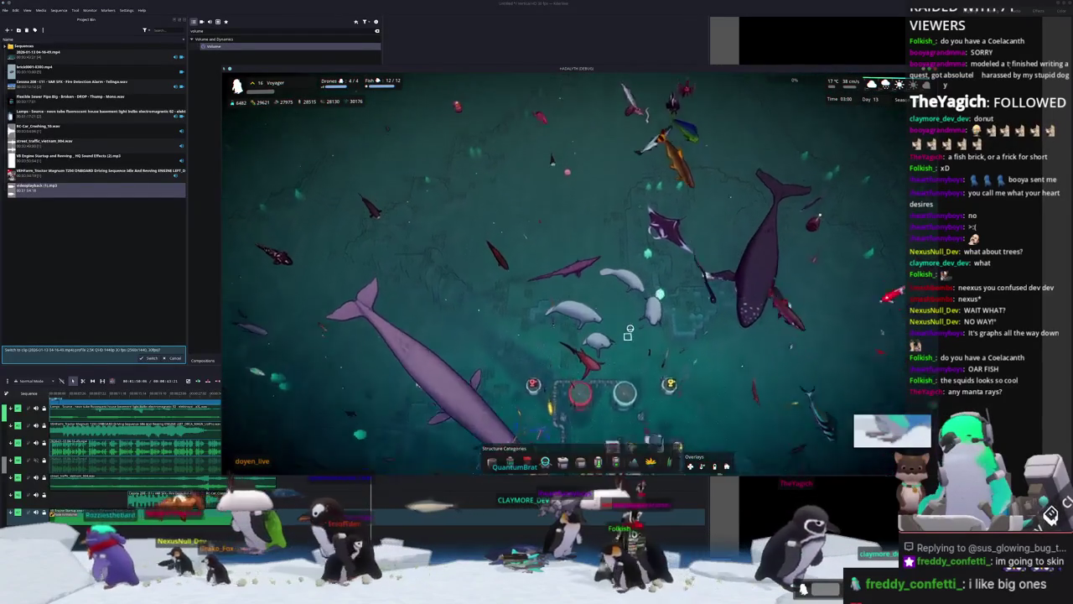
scroll(657, 235, "up", 3)
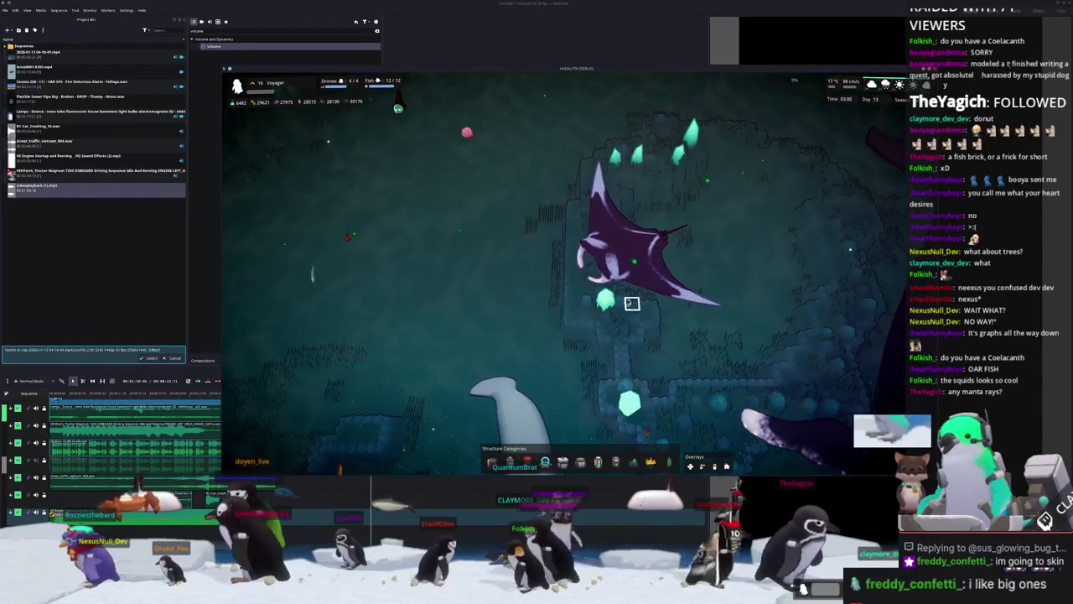
scroll(631, 317, "down", 3)
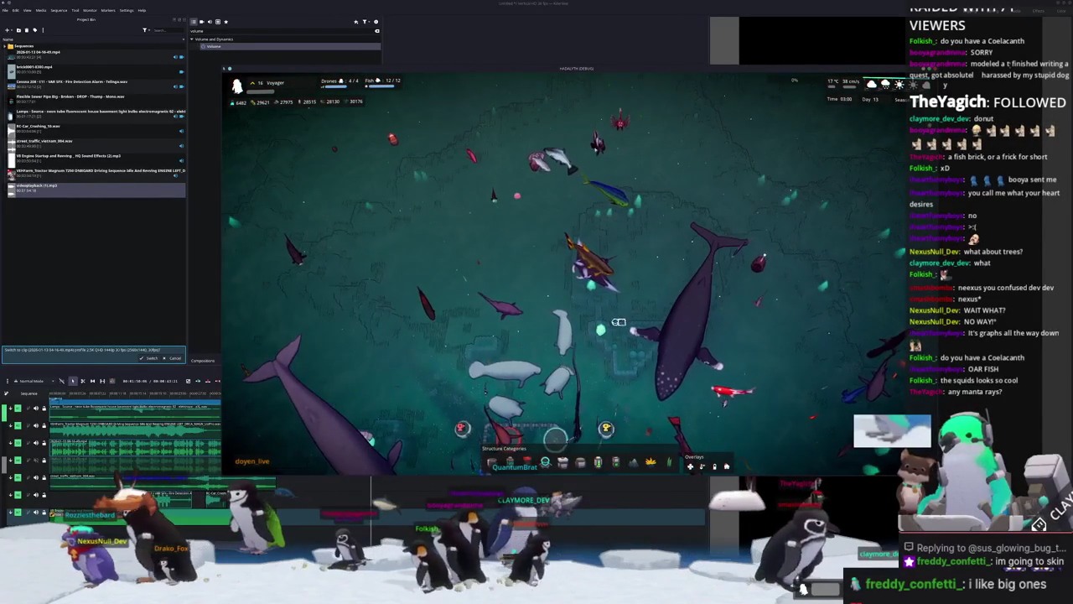
scroll(597, 302, "up", 2)
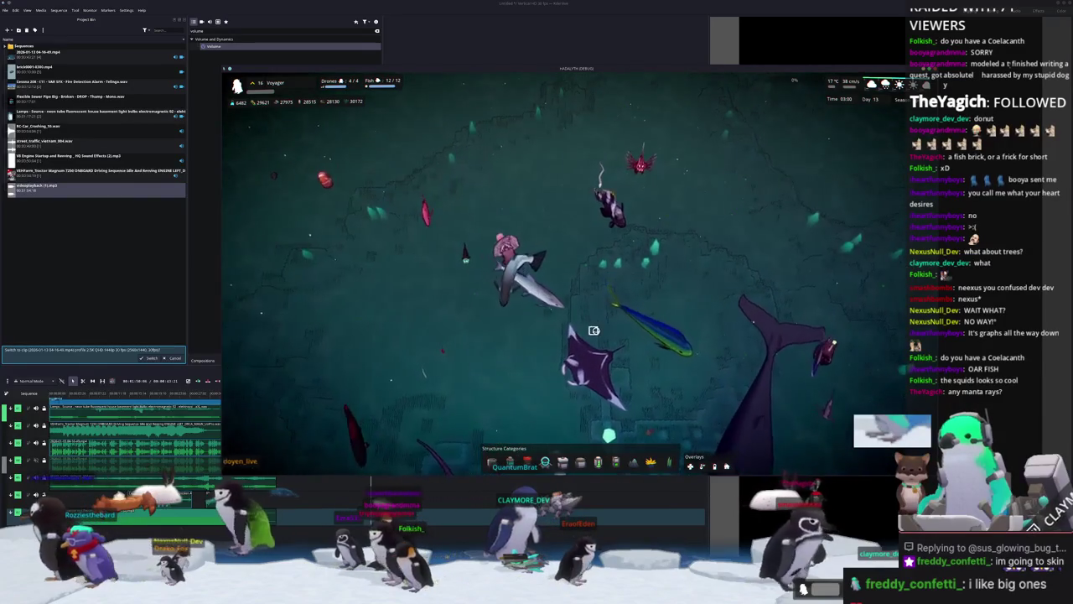
scroll(585, 346, "down", 3)
scroll(587, 342, "up", 3)
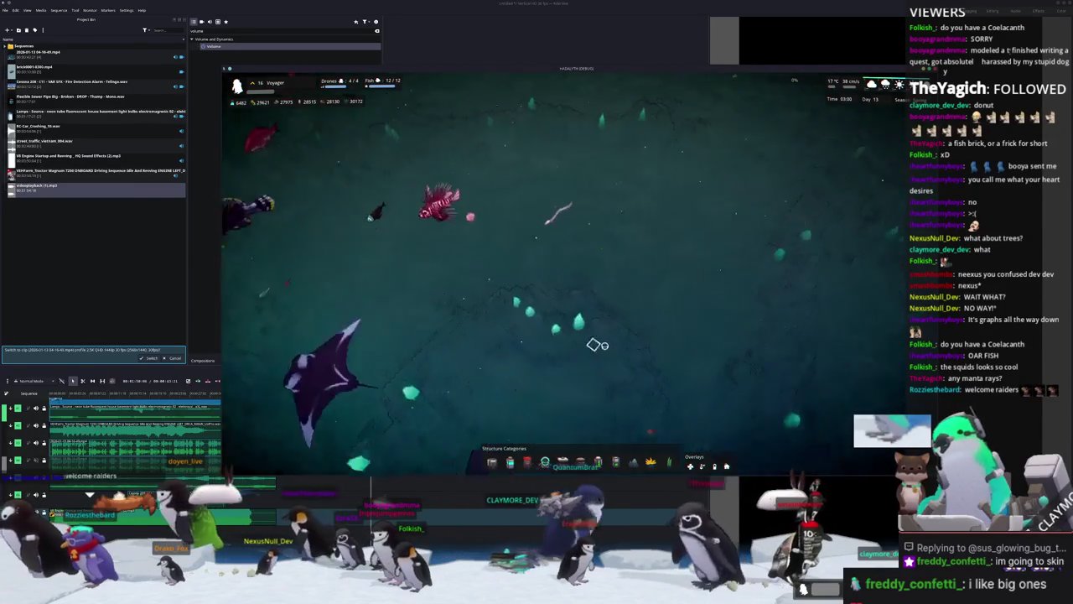
scroll(612, 356, "up", 3)
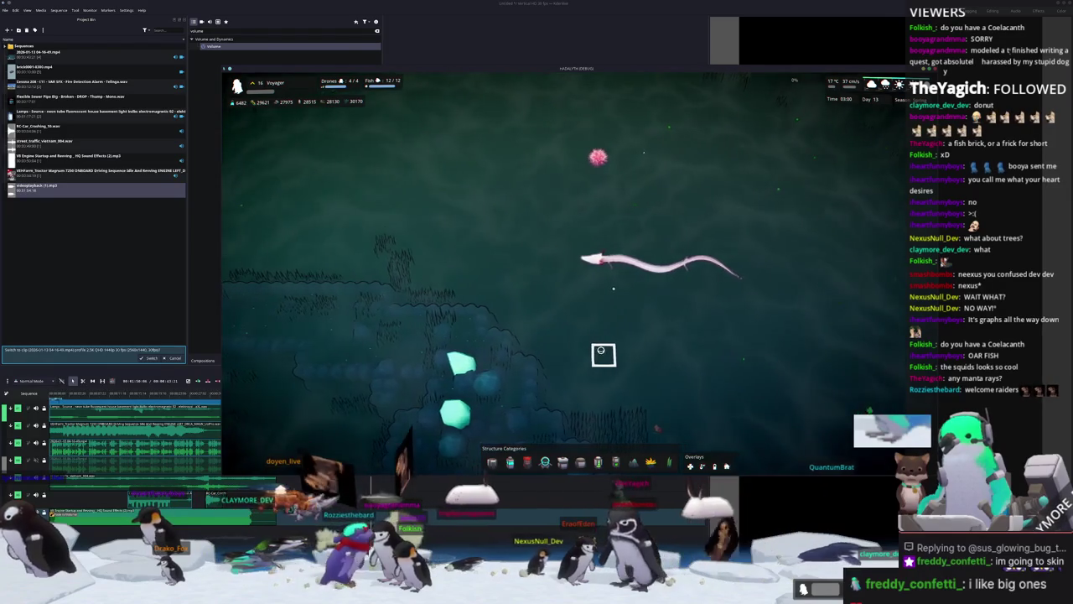
scroll(594, 348, "down", 5)
scroll(599, 347, "down", 3)
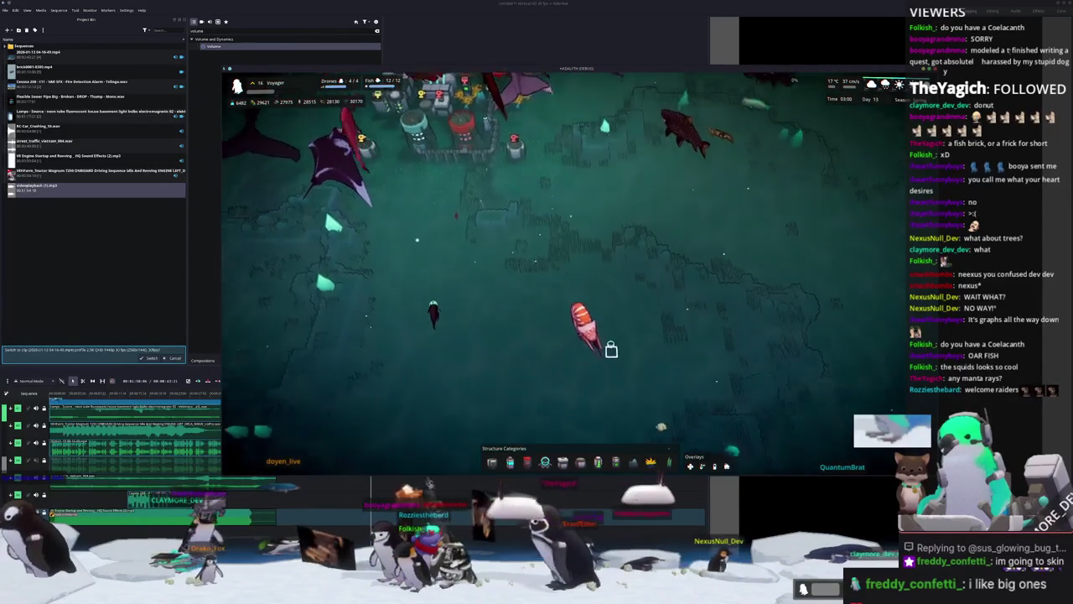
scroll(597, 347, "up", 2)
scroll(607, 347, "up", 2)
key("w")
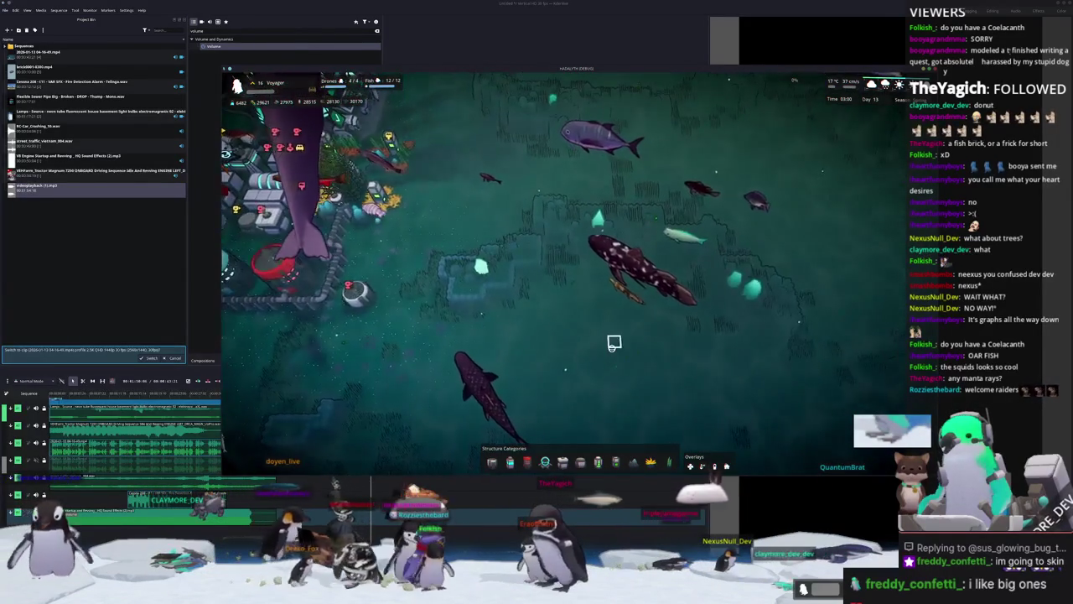
key("w")
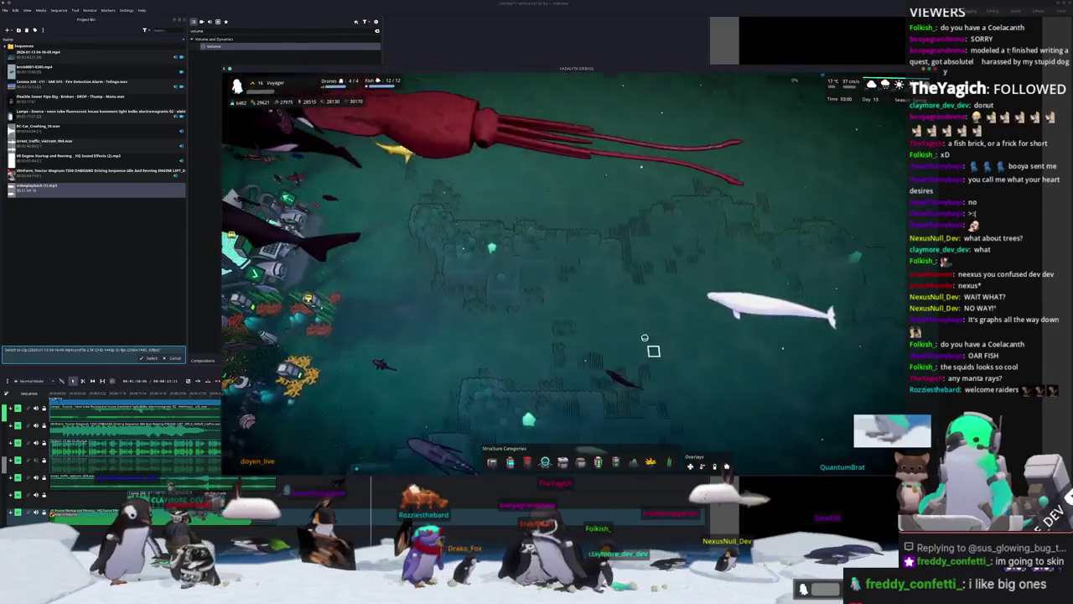
key("a")
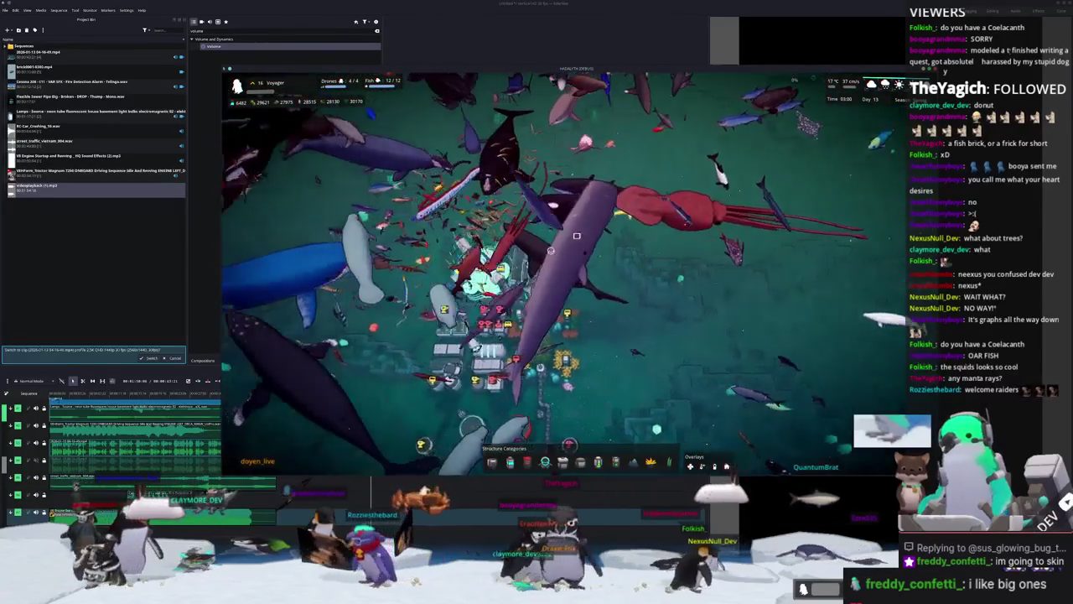
Pan the camera across the whale-filled base and up to the open water above.
key("w")
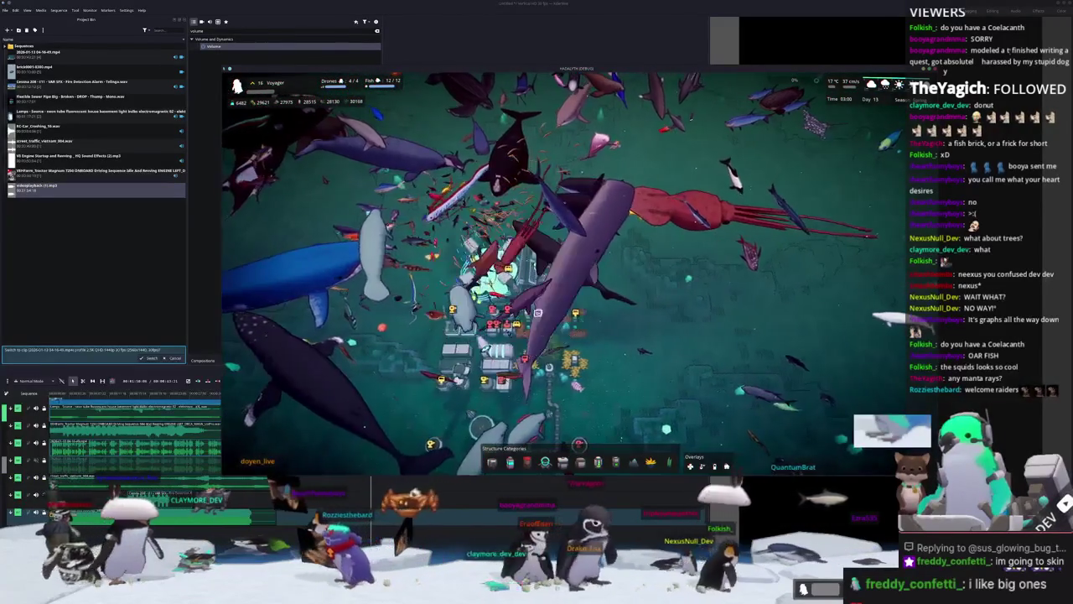
key("w")
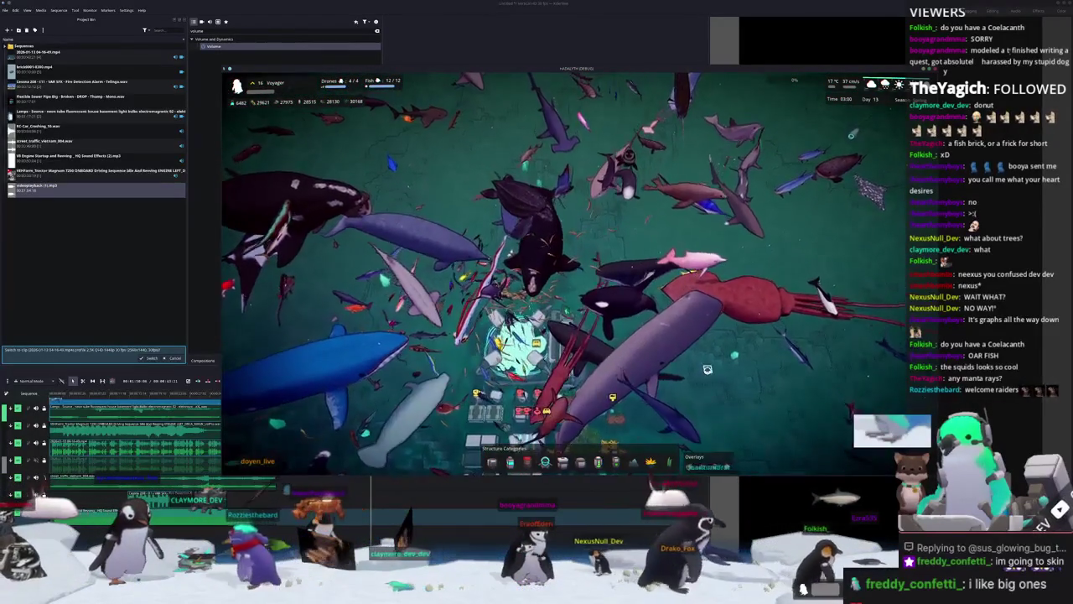
key("d")
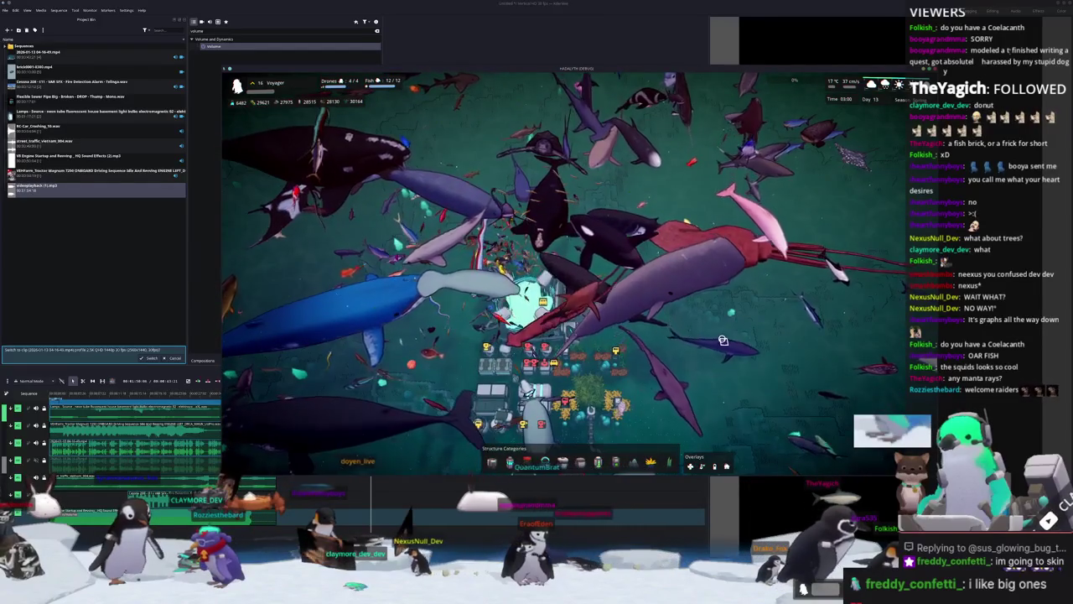
key("a")
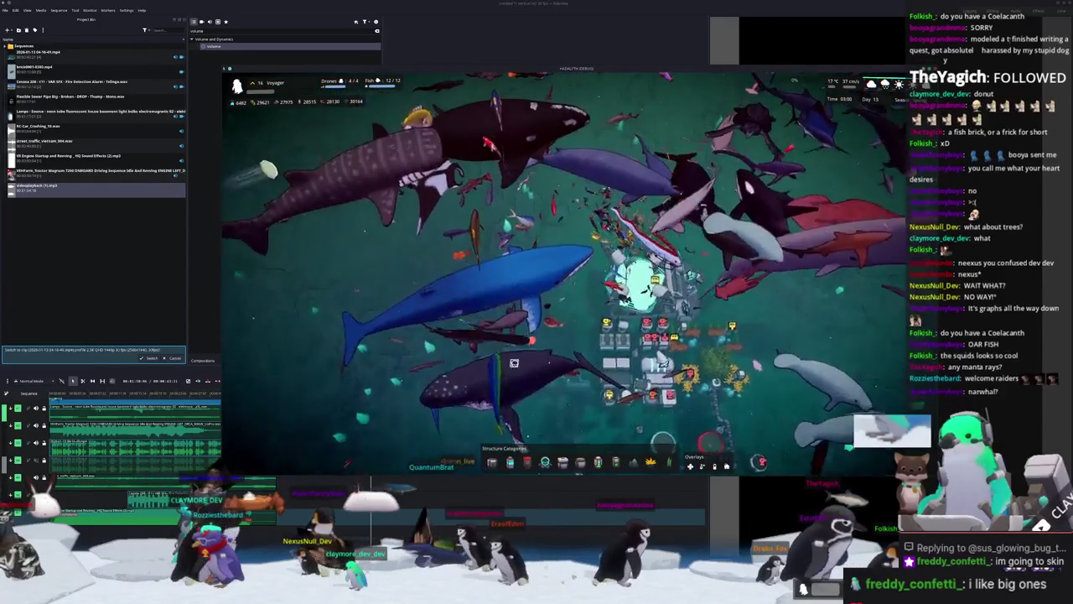
key("w")
key("a")
key("w")
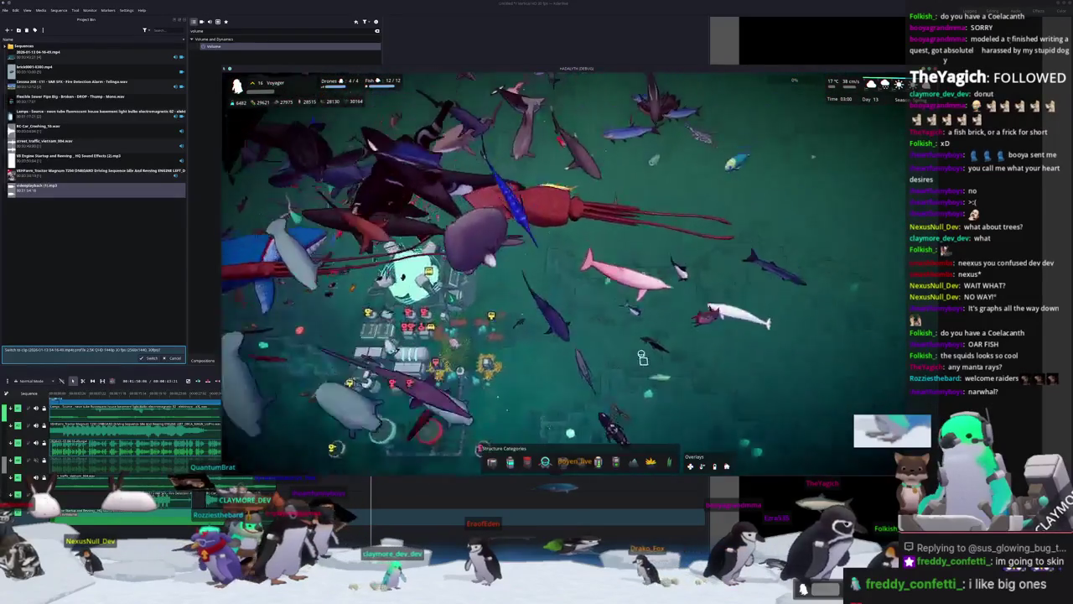
key("w")
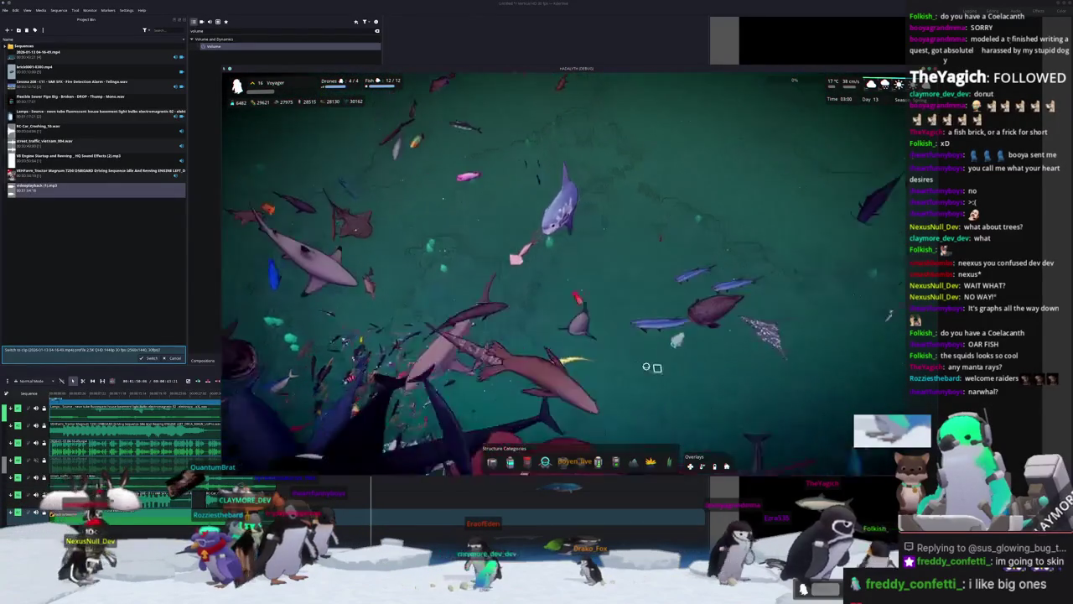
Pan back down to centre the base, then open the debug console.
key("s")
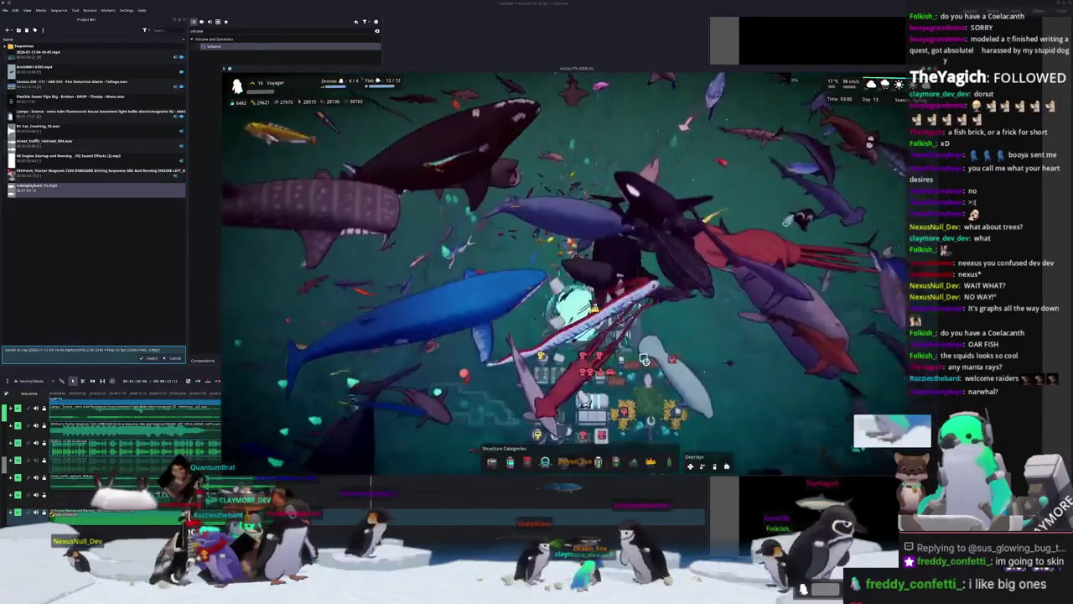
key("d")
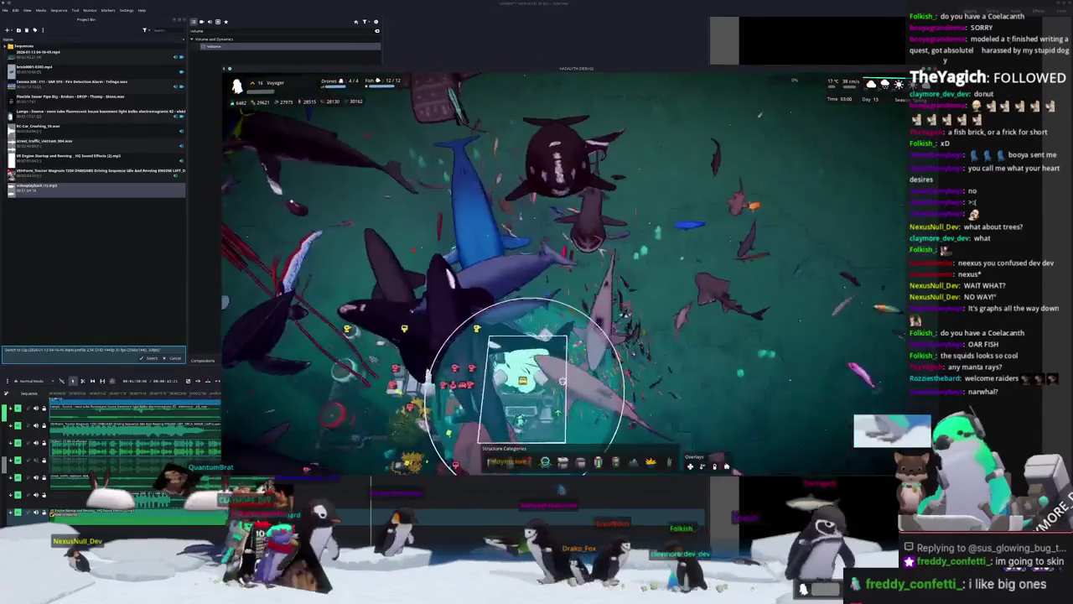
key("s")
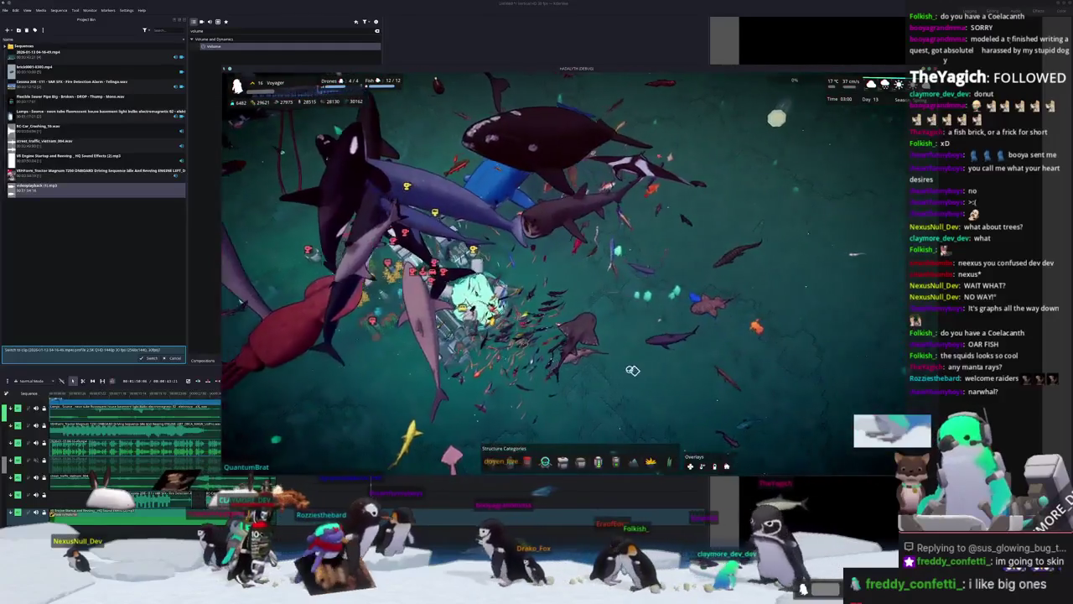
key("d")
key("a")
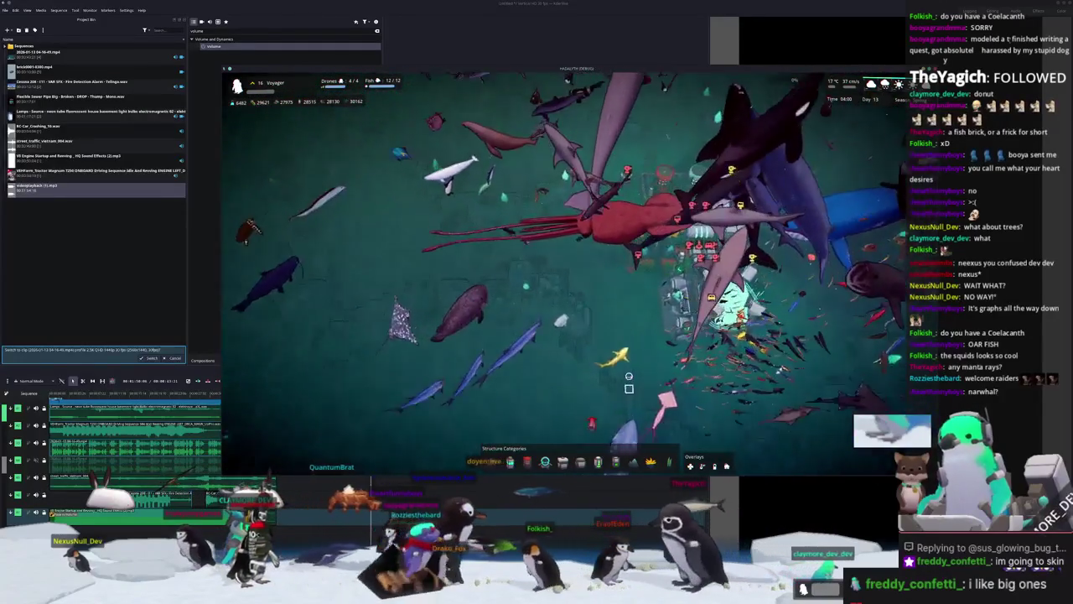
key("w")
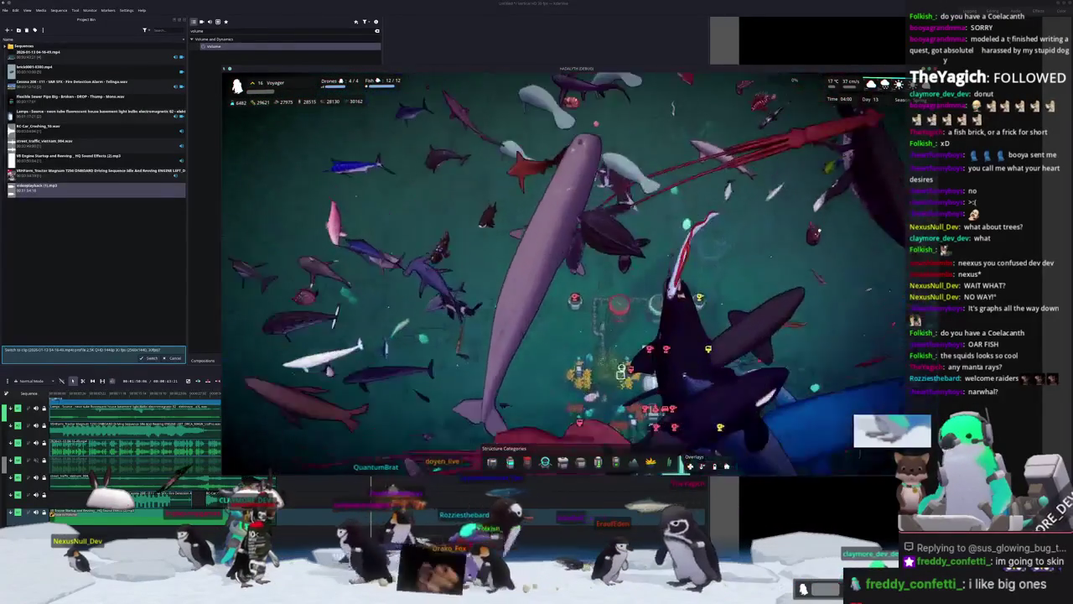
key("d")
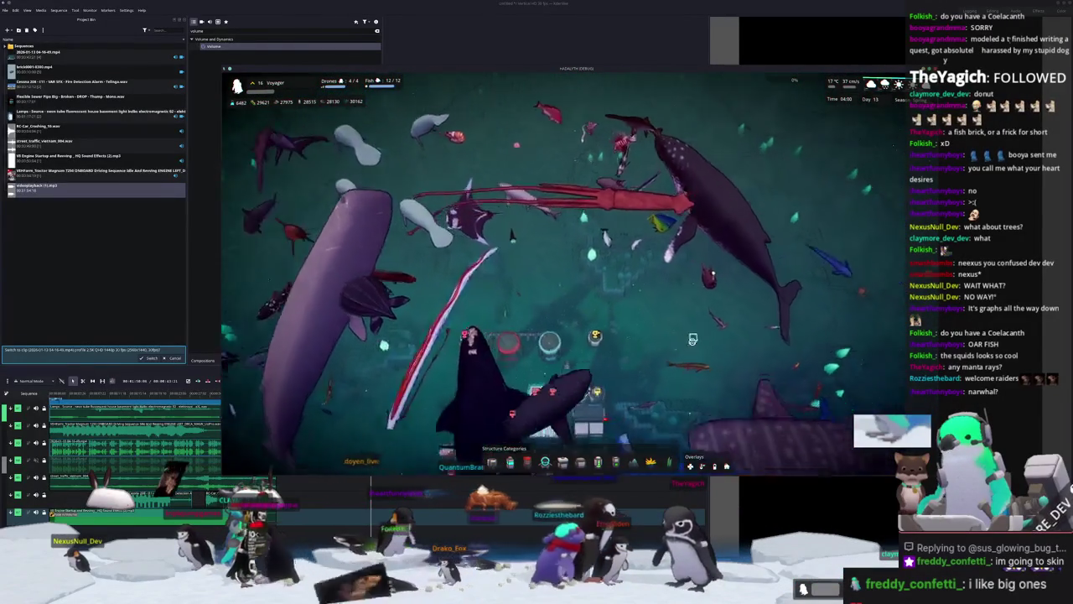
key("grave")
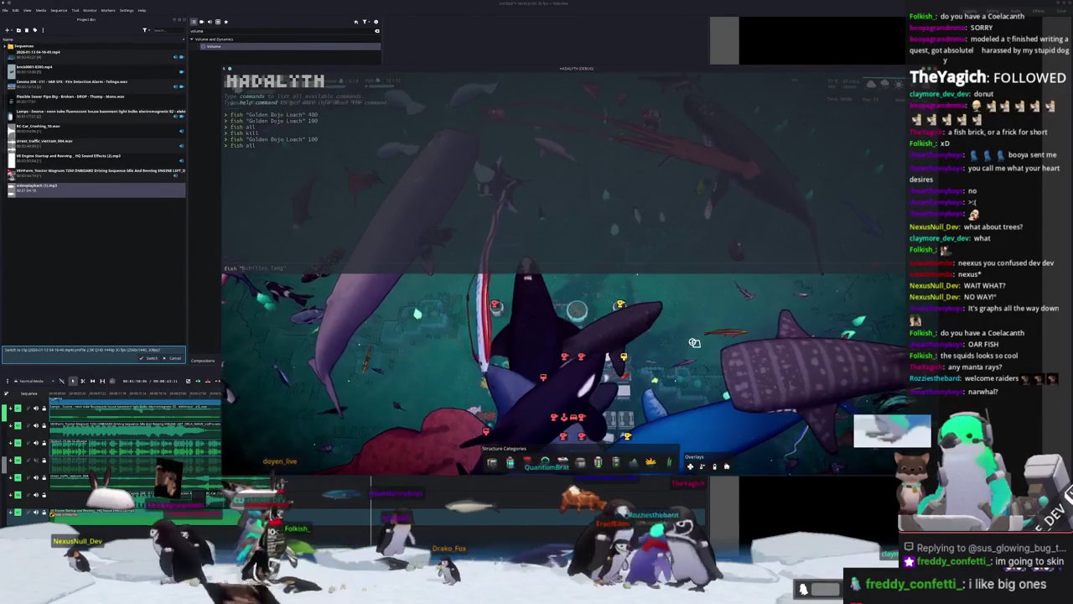
Close the debug console, pan right to the dark seafloor, and zoom out to the narwhal.
key("grave")
key("d")
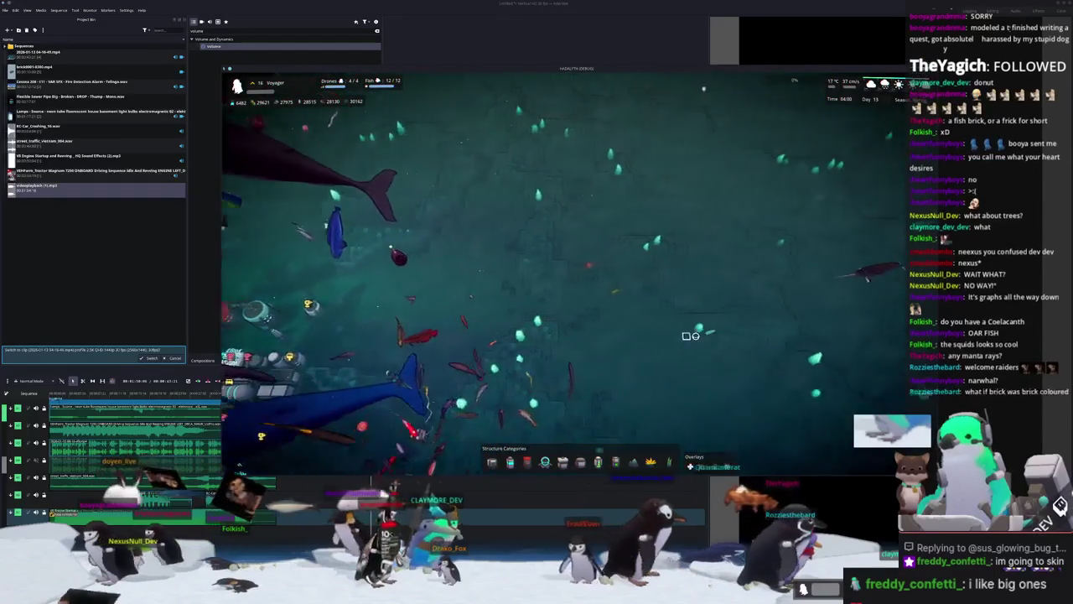
key("d")
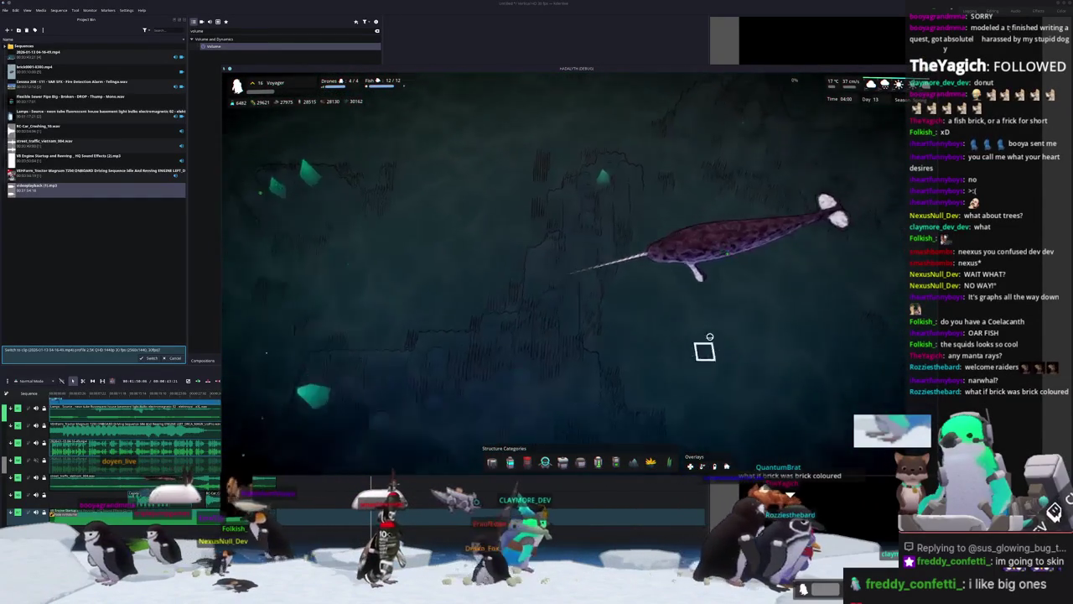
scroll(671, 370, "down", 3)
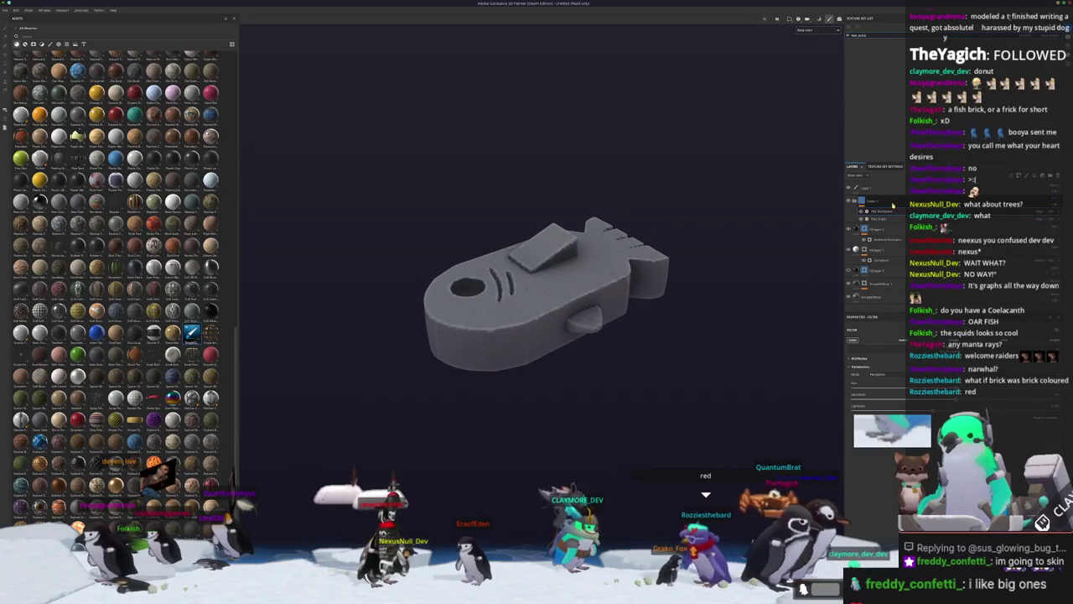
Add a new fill layer to the stack above the Colour 1 layer.
left_click(859, 201)
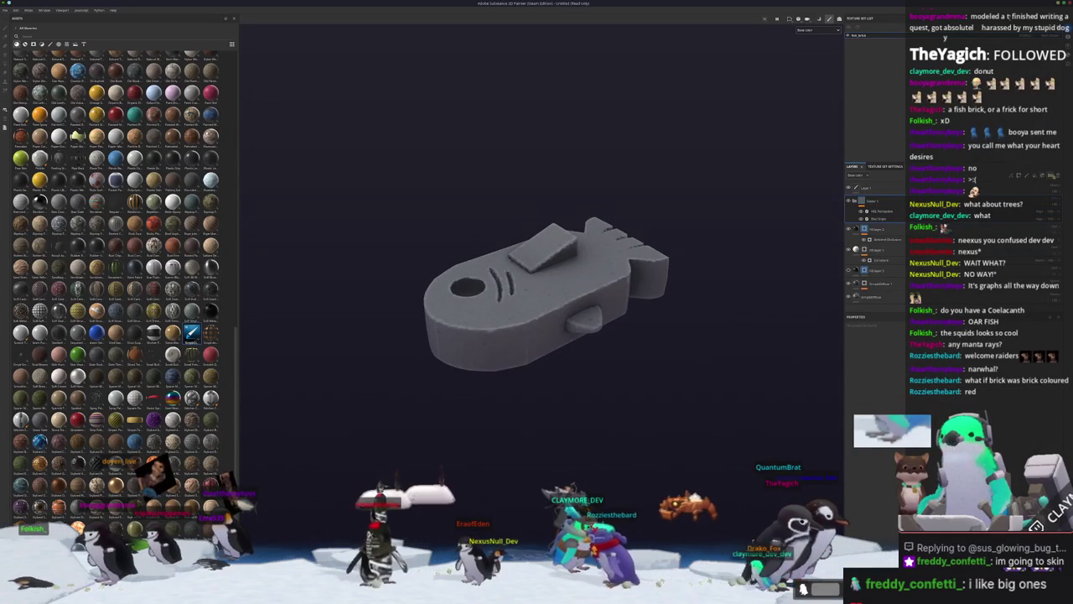
key("ctrl+d")
left_click(878, 216)
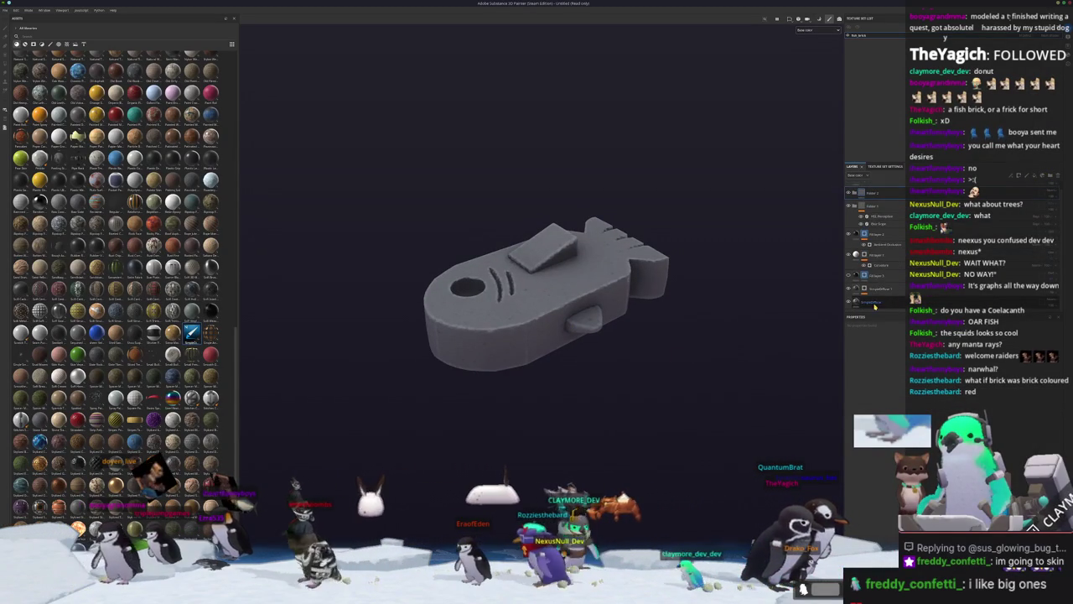
Move the HSL Perceptive/Blur Slope folder to the bottom and open the fill layer's base colour.
left_click(873, 206)
left_click(881, 276)
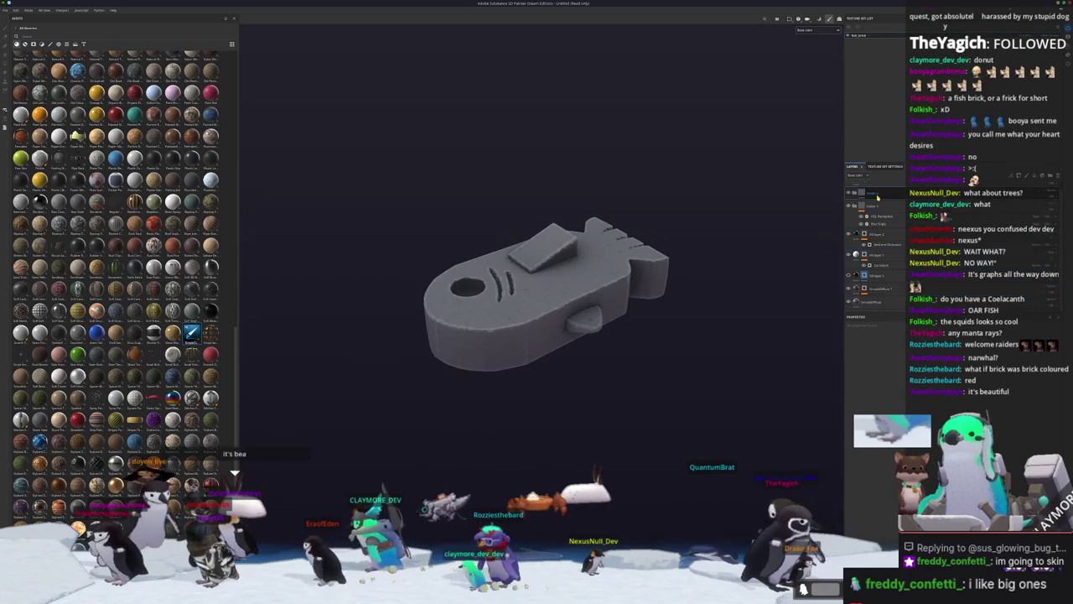
left_click_drag(873, 207, 873, 307)
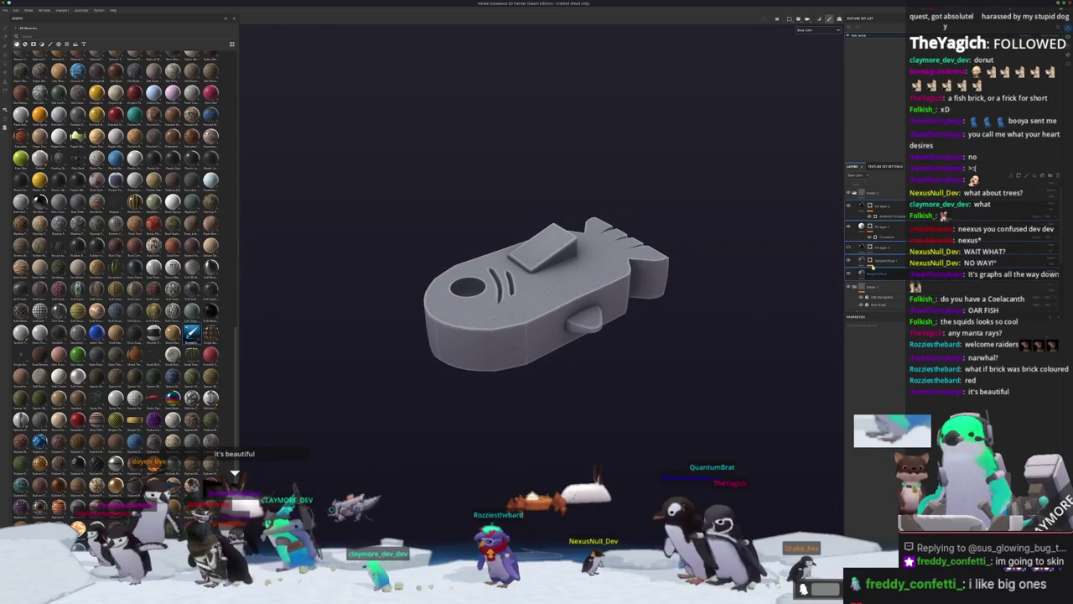
left_click(876, 272)
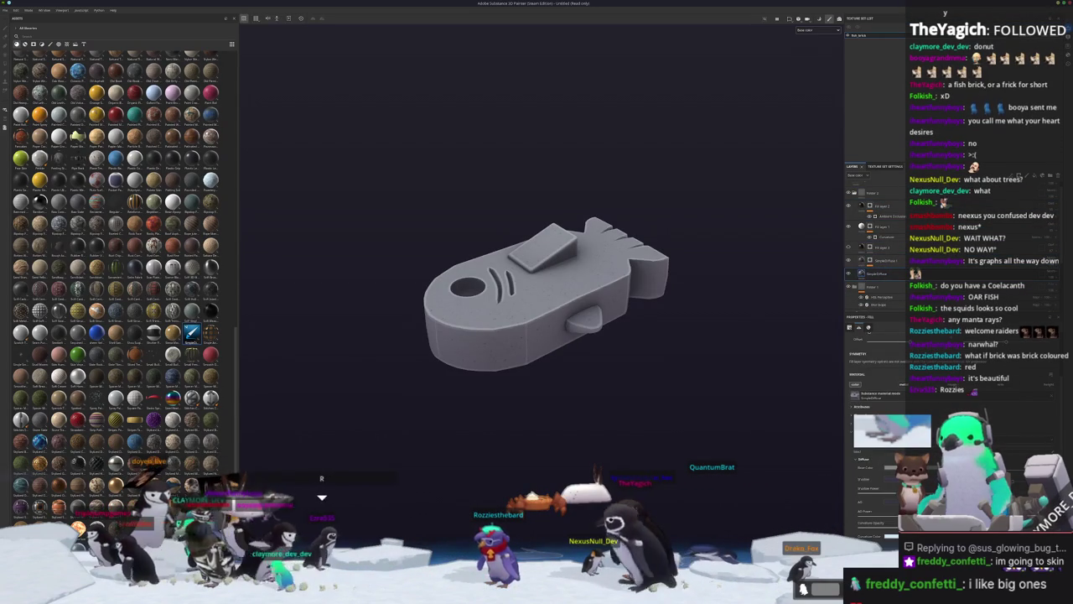
left_click(889, 467)
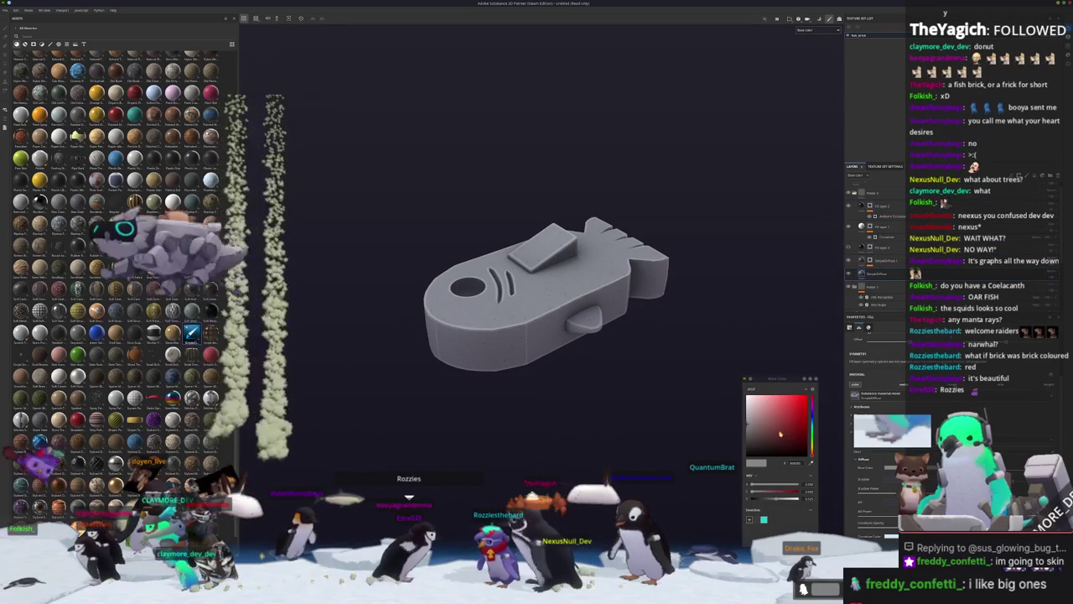
Set the fill's Base Color to brick orange-brown and add an Ambient Occlusion image input.
left_click(785, 413)
mouse_move(785, 413)
left_mouse_down()
mouse_move(772, 416)
mouse_move(803, 430)
left_mouse_up()
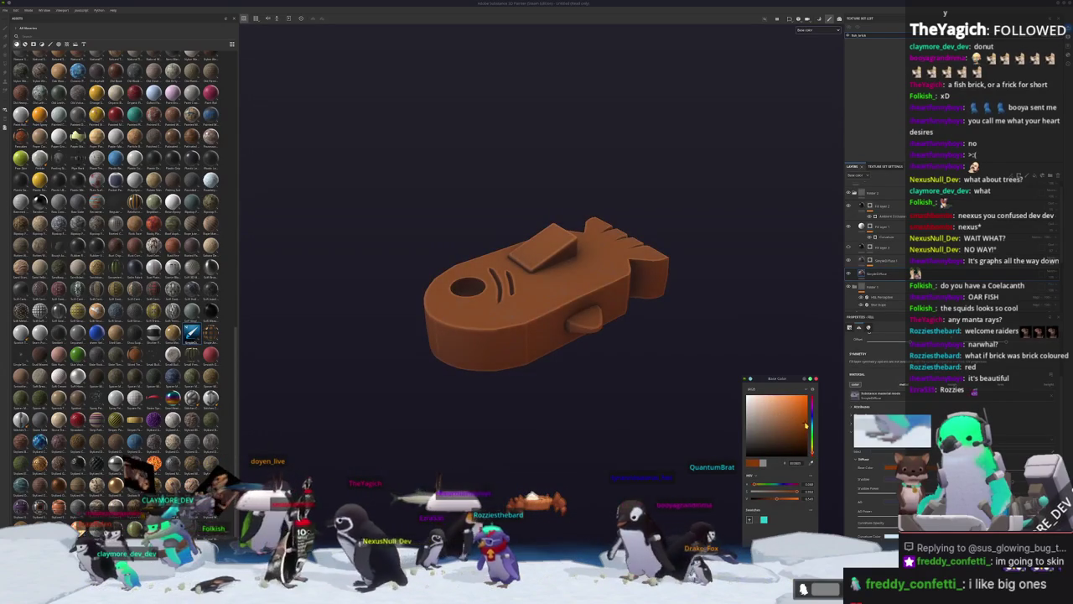
left_click(864, 458)
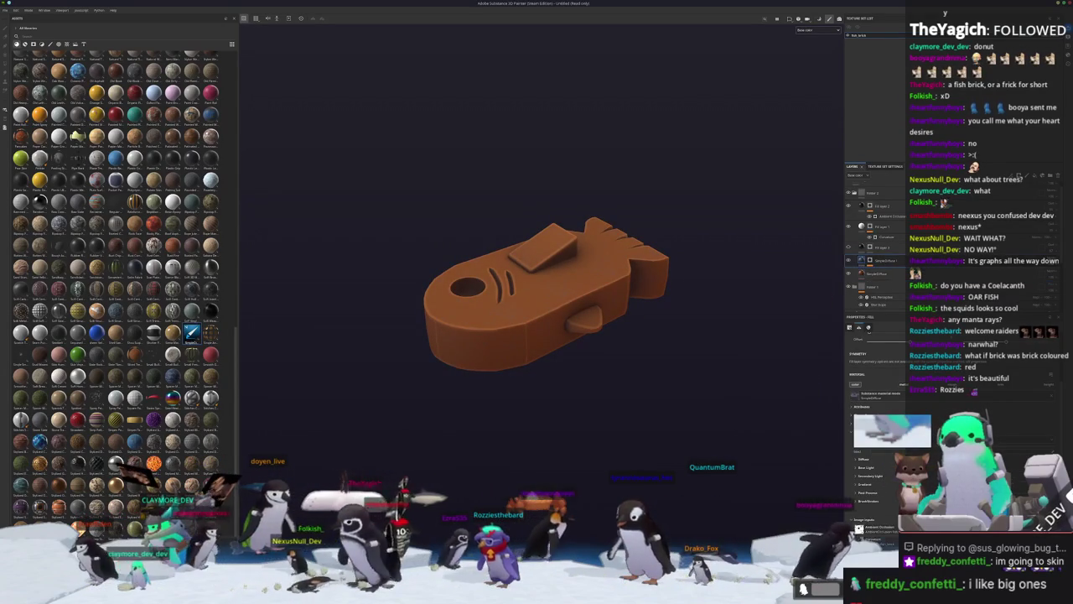
left_click(857, 520)
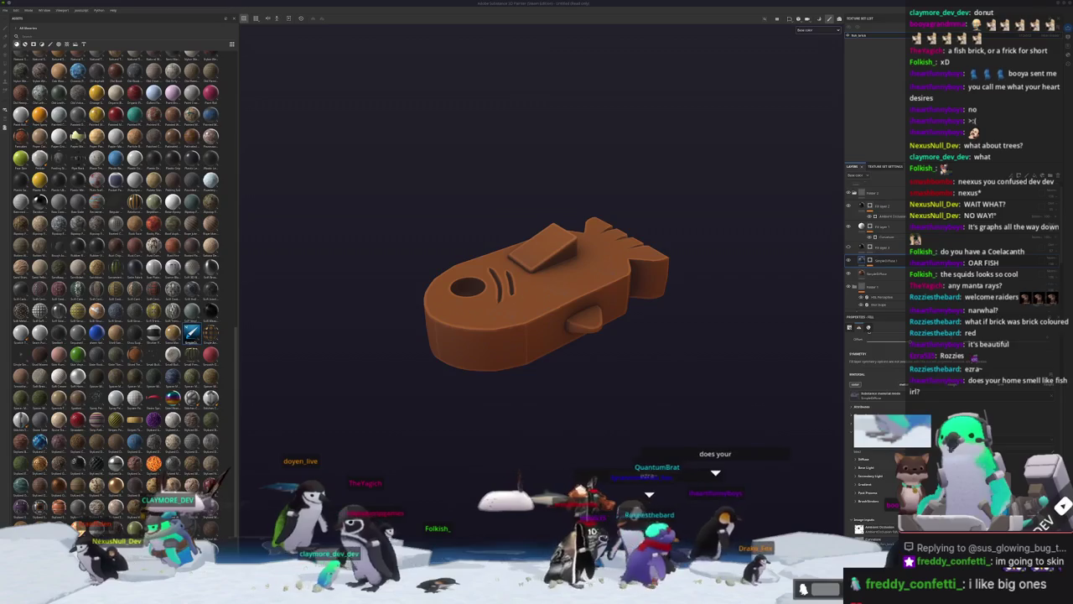
key("super")
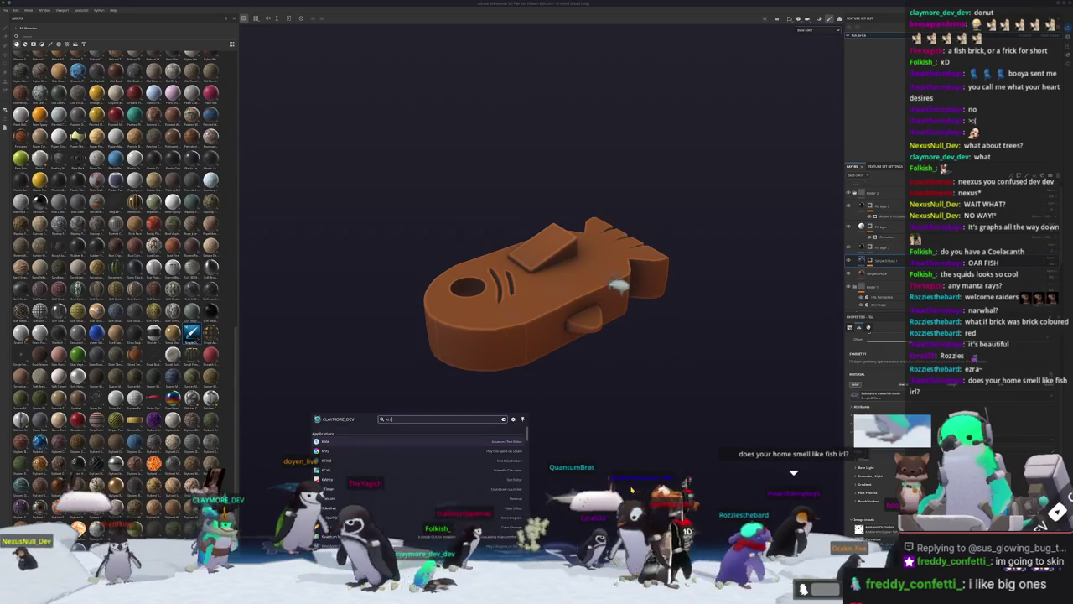
Sample a screen colour with KColorChooser, launched via 'kcolor'.
type("kcolor")
key("Return")
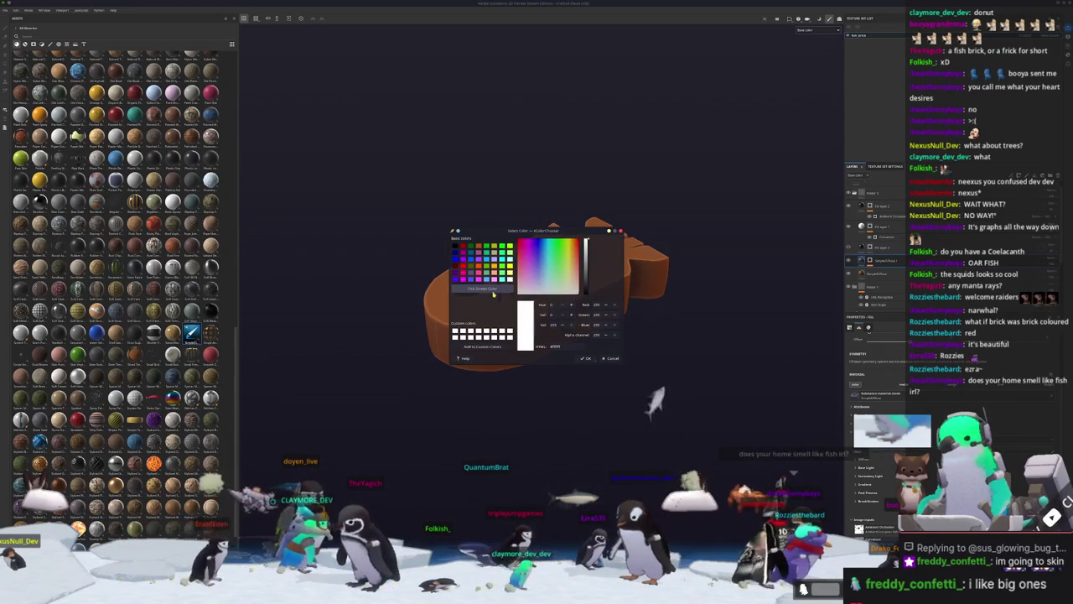
left_click(485, 289)
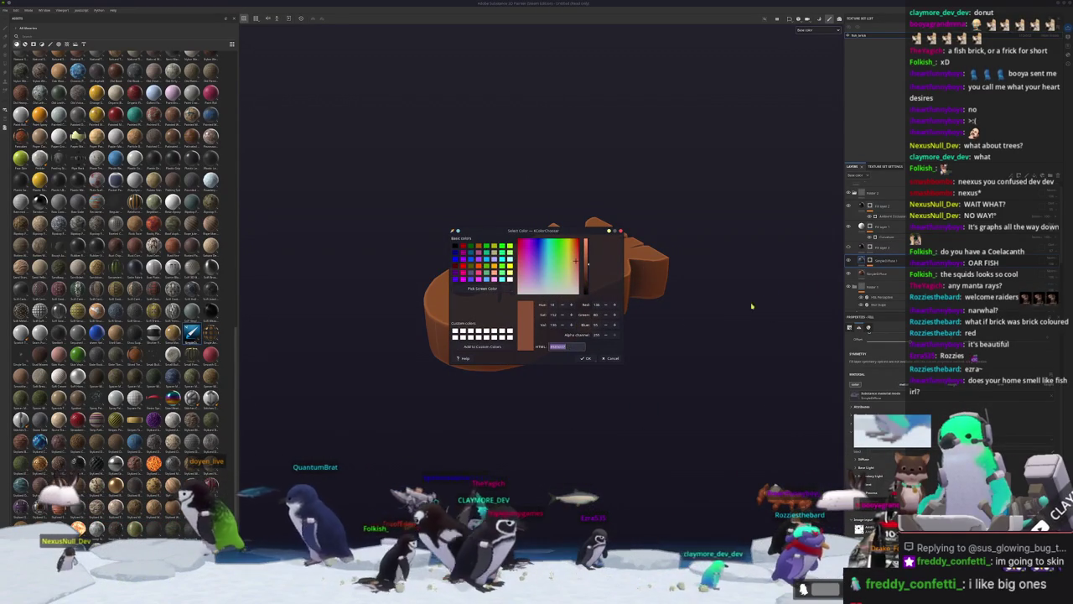
key("Escape")
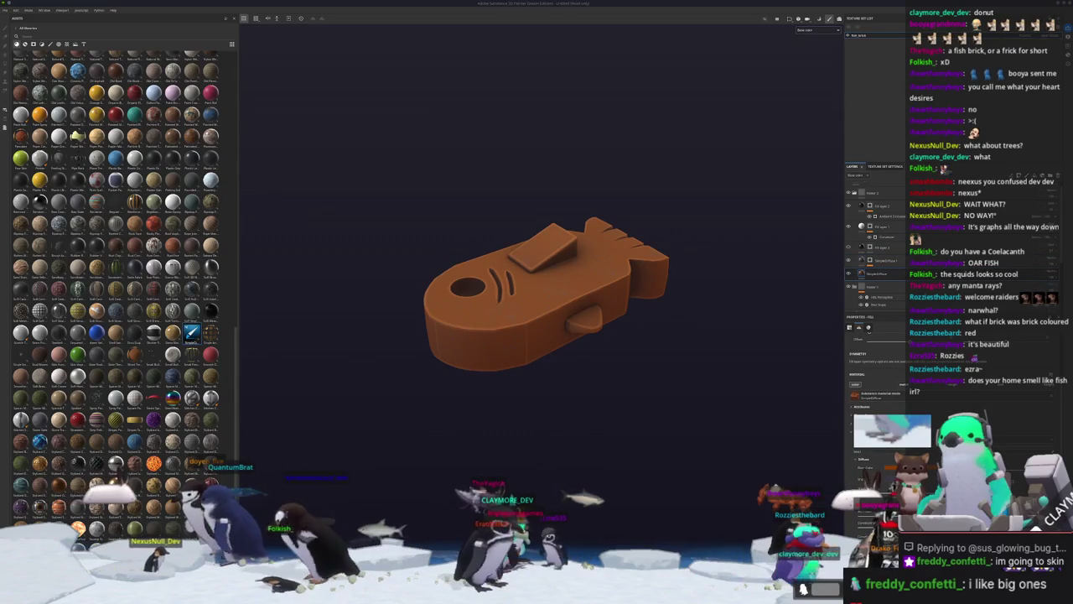
Tone the fish's Base Color down to a muted, dusty brown.
scroll(736, 383, "up", 2)
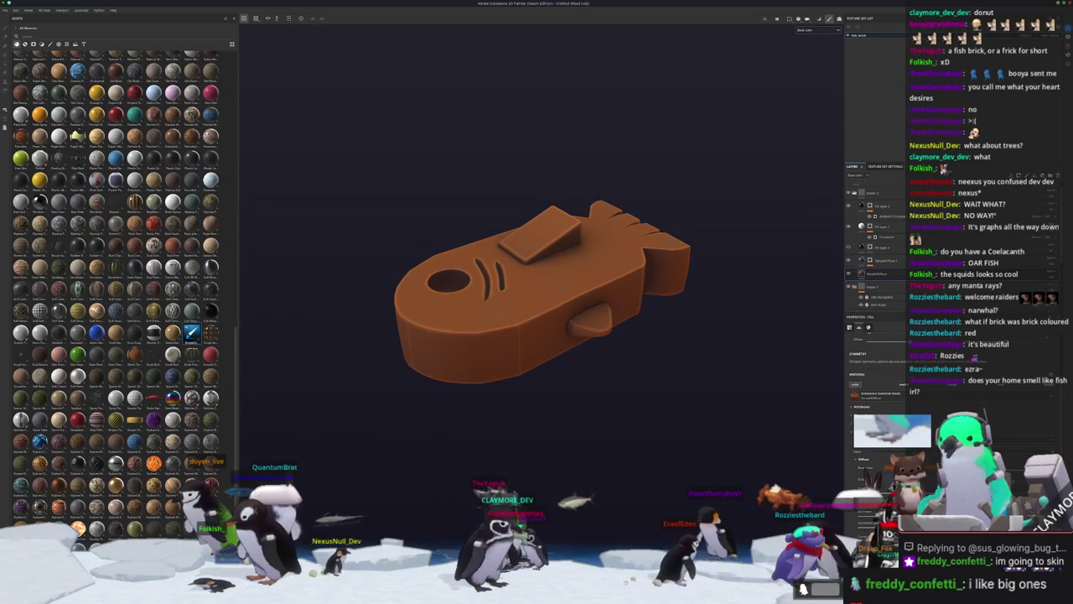
left_click(864, 470)
left_click(782, 423)
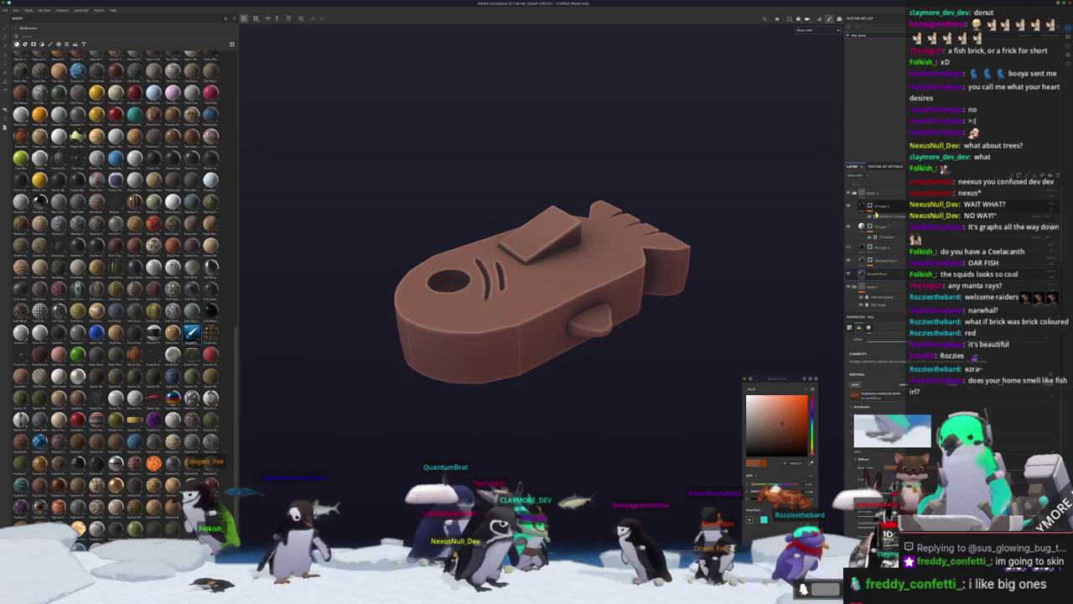
left_click(731, 328)
scroll(731, 328, "up", 1)
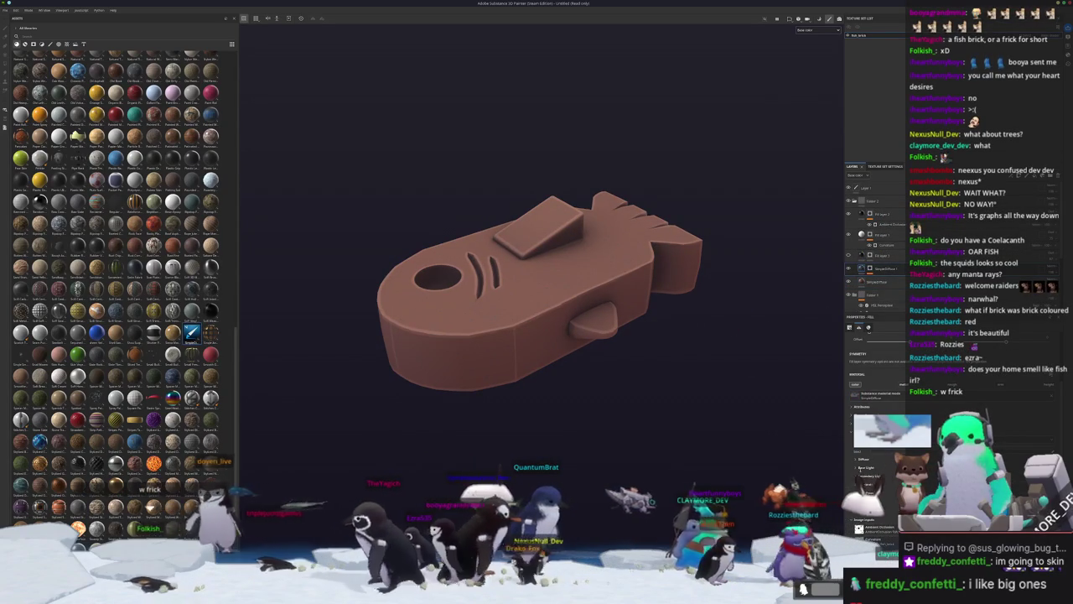
left_click(891, 467)
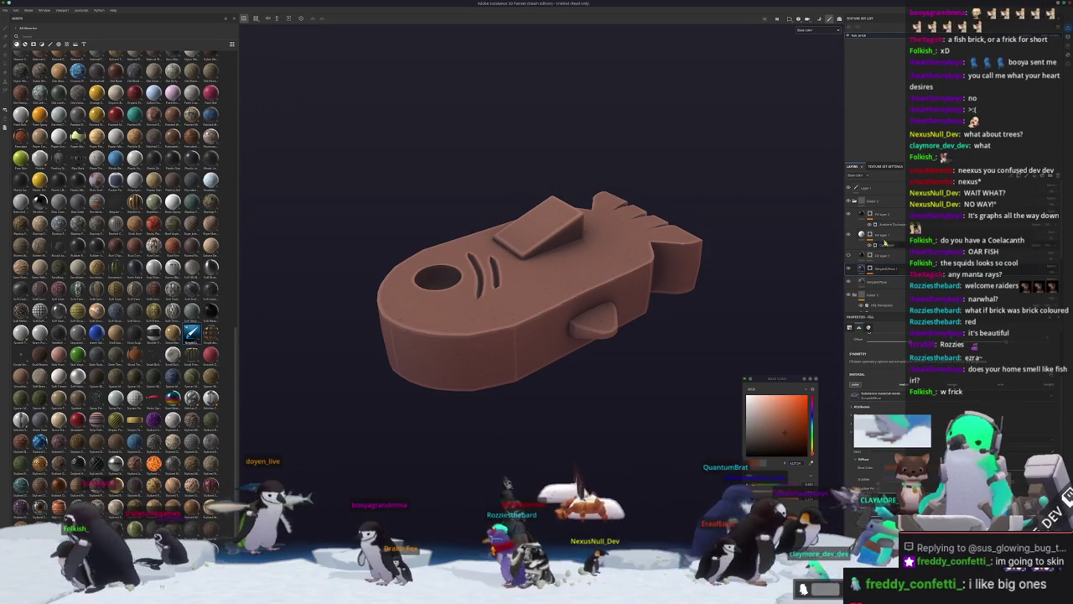
Rename a paint layer and move it lower into the folder in the Layers panel.
left_click(872, 200)
double_click(873, 199)
left_click_drag(877, 207, 875, 246)
scroll(878, 256, "down", 2)
scroll(878, 238, "up", 2)
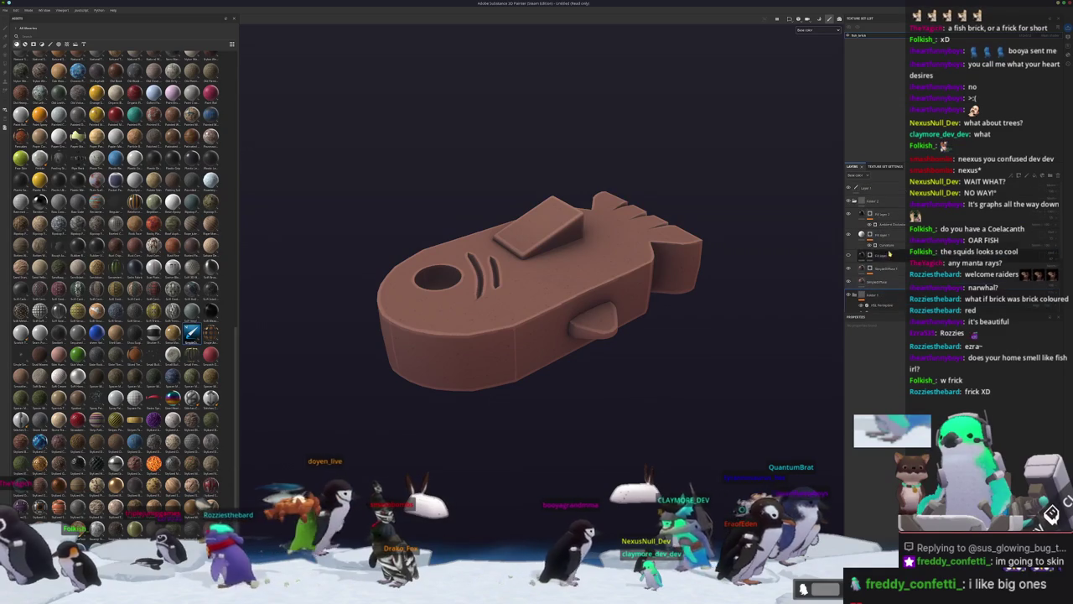
left_click(875, 204)
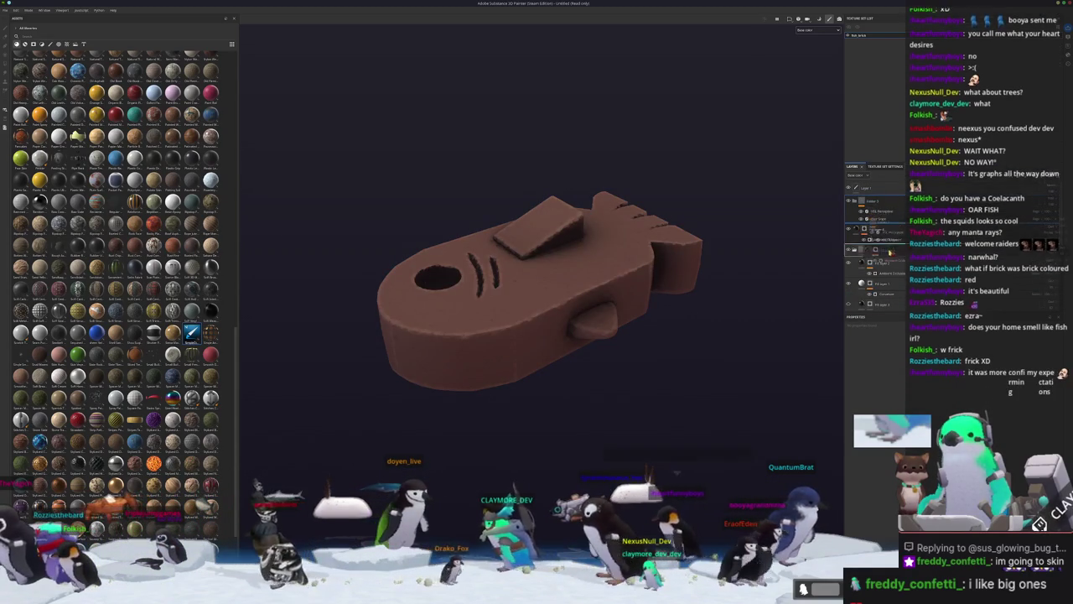
left_click(889, 243)
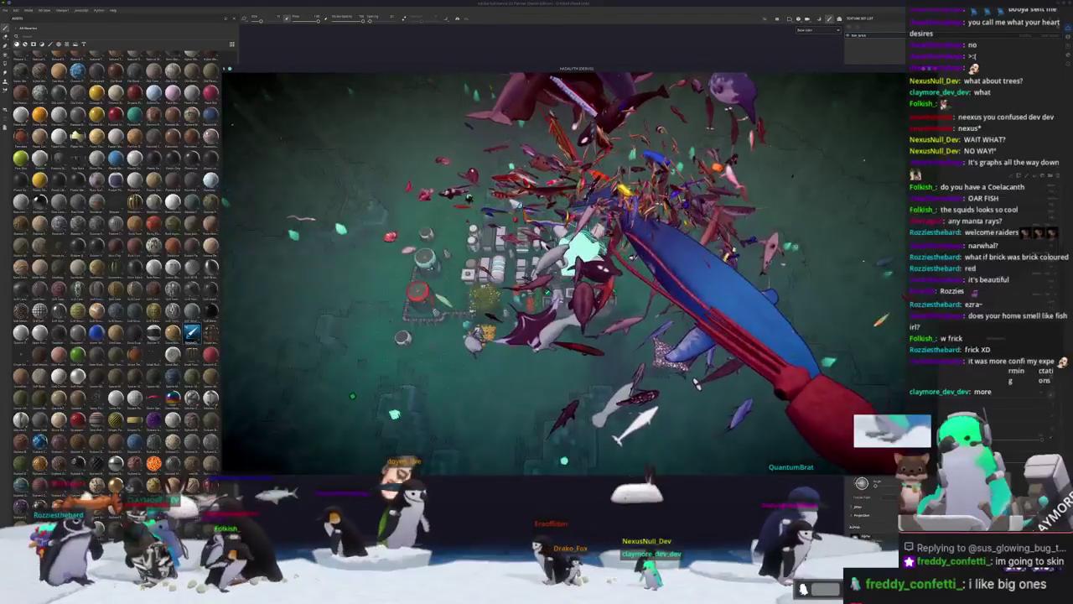
Toggle the HADALYTH debug console closed, clearing the spawned fish swarm.
key("grave")
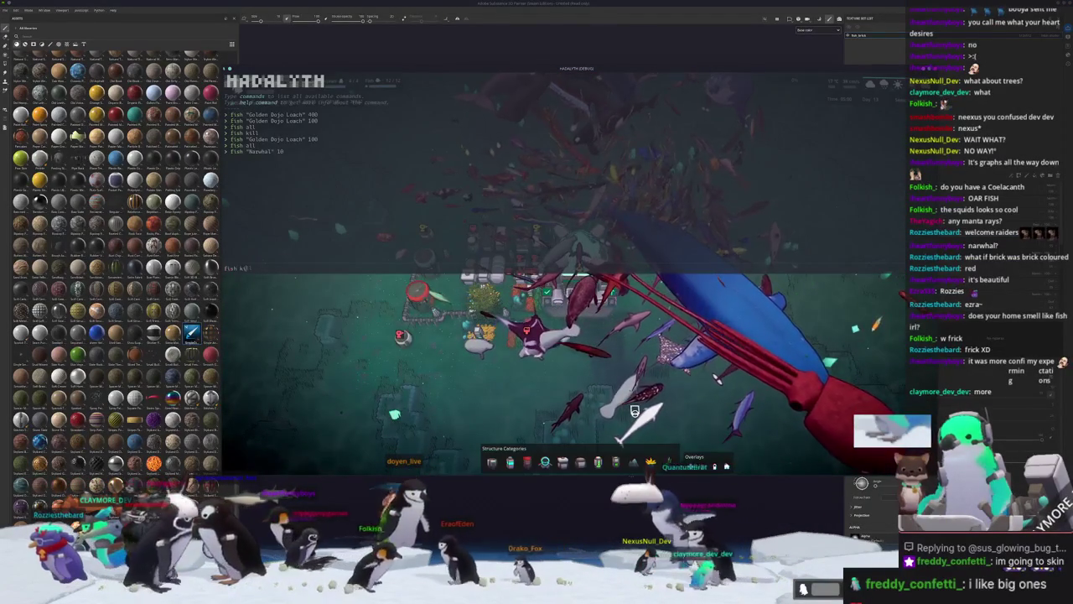
key("grave")
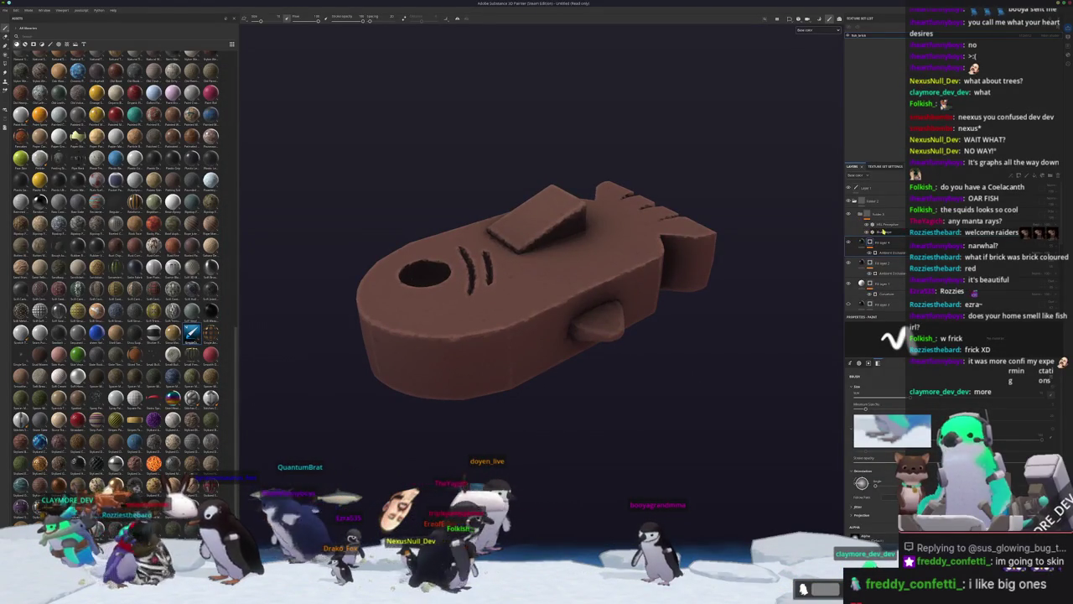
Select the filter layer, orbit around the finished fish brick, then open Export Textures.
left_click(883, 231)
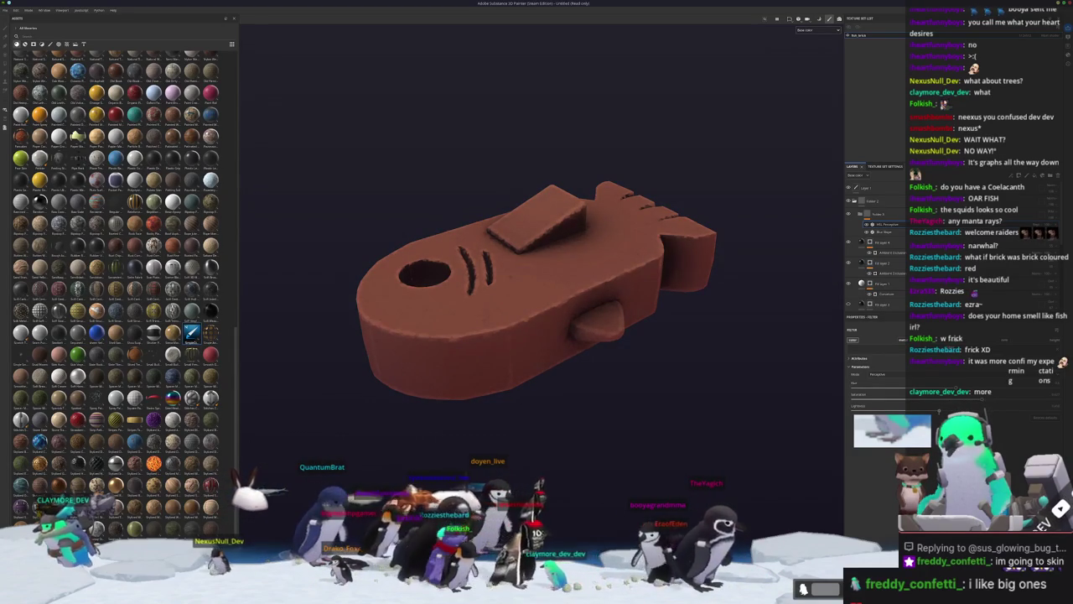
left_click_drag(726, 381, 738, 367, "alt")
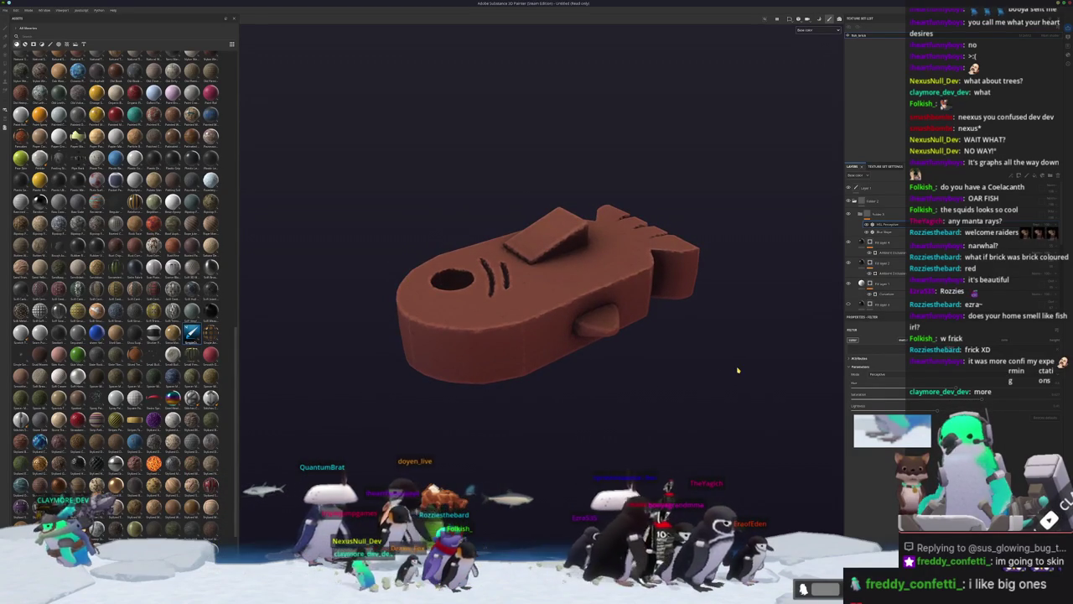
left_click_drag(739, 367, 733, 369, "alt")
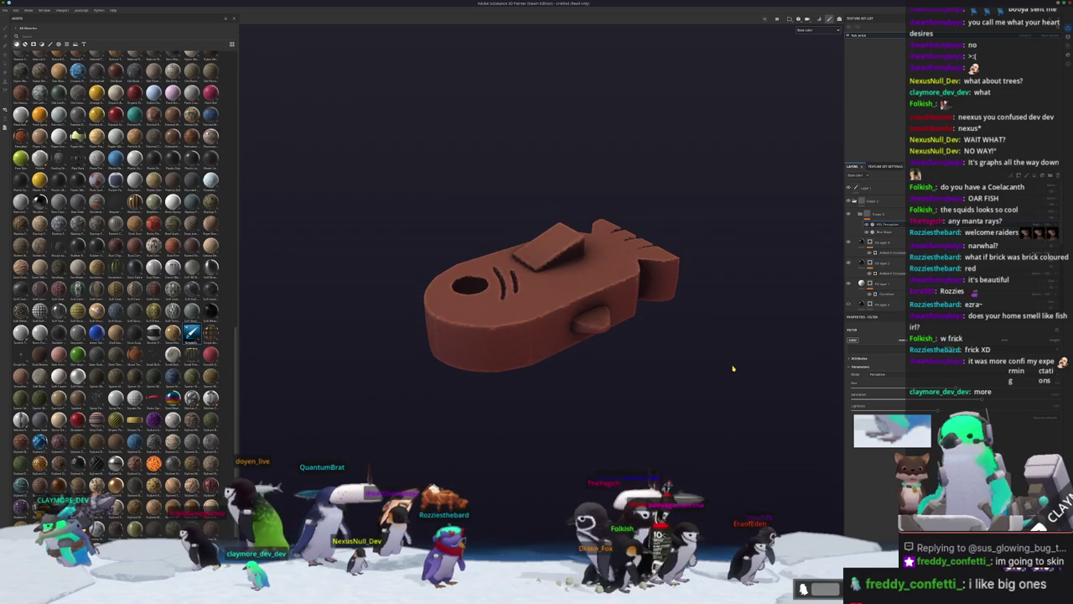
key("ctrl+shift+e")
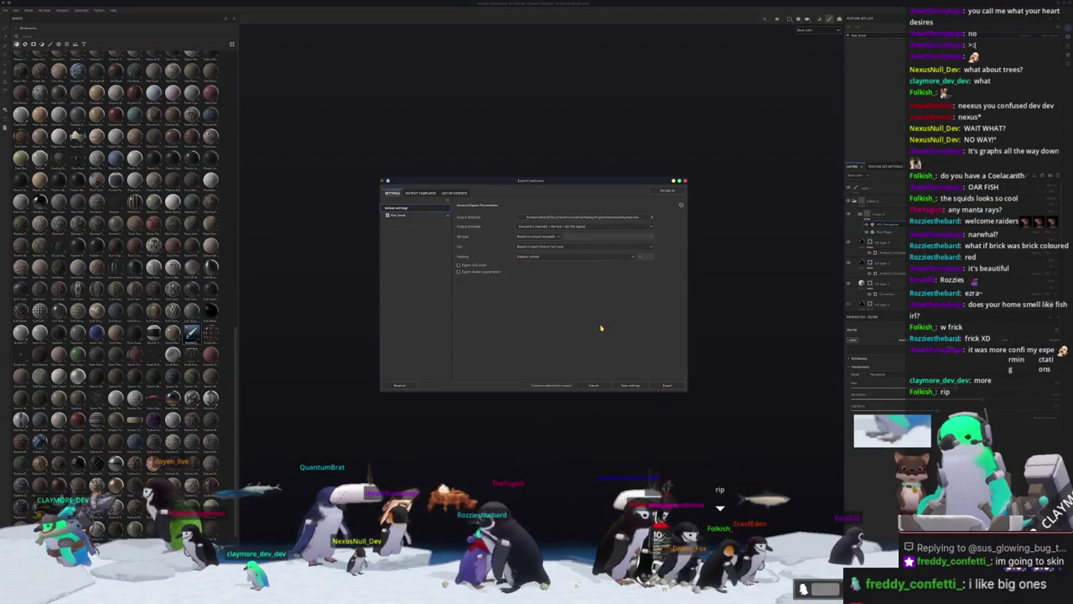
Export the fish textures into a newly created 'tex' output folder.
left_click(424, 216)
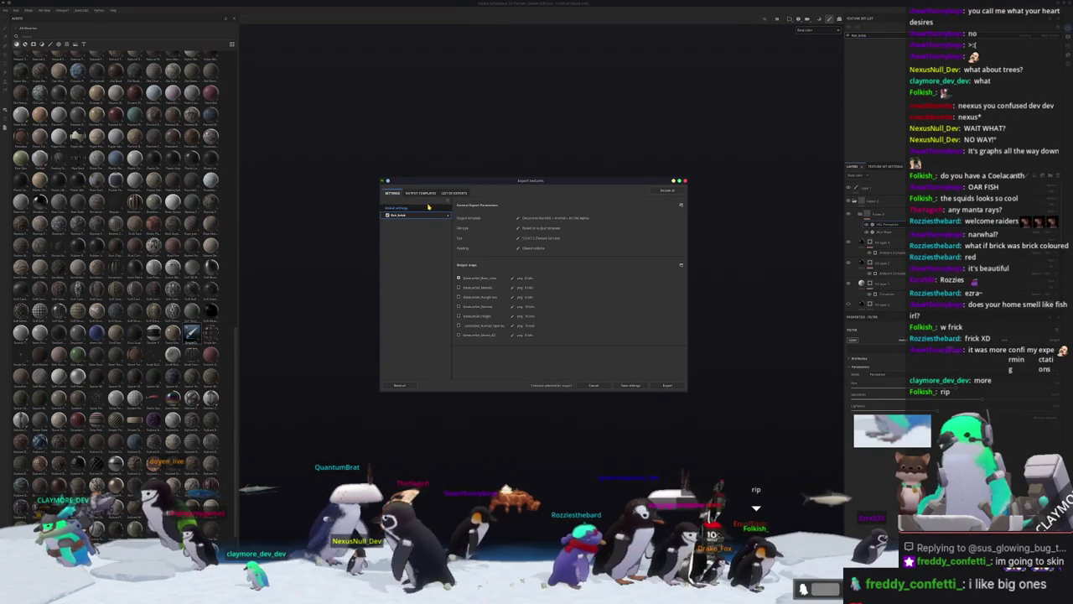
left_click(425, 208)
left_click(622, 218)
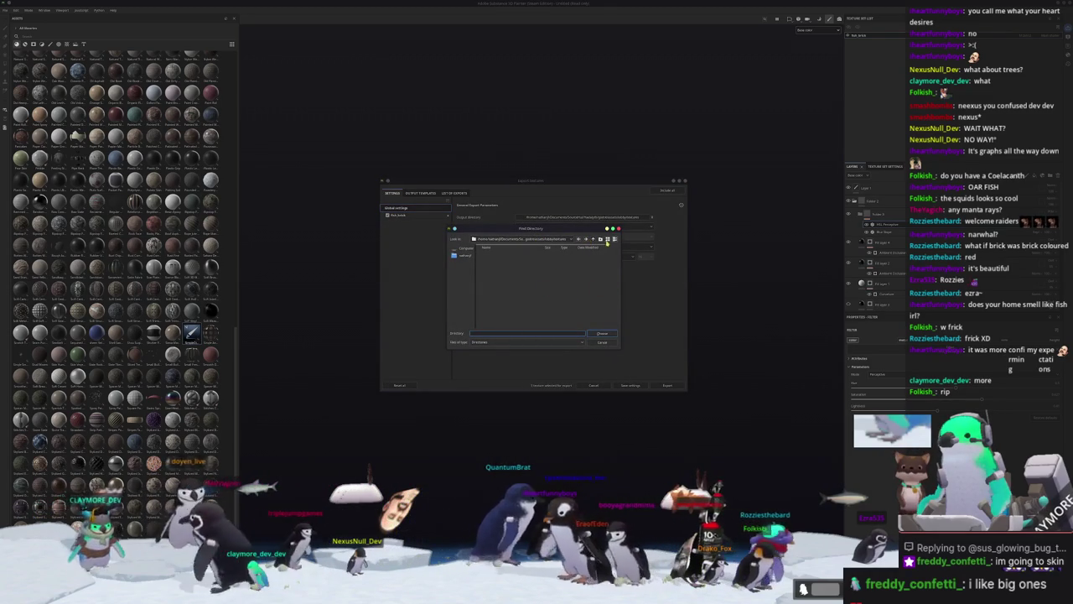
type("tex")
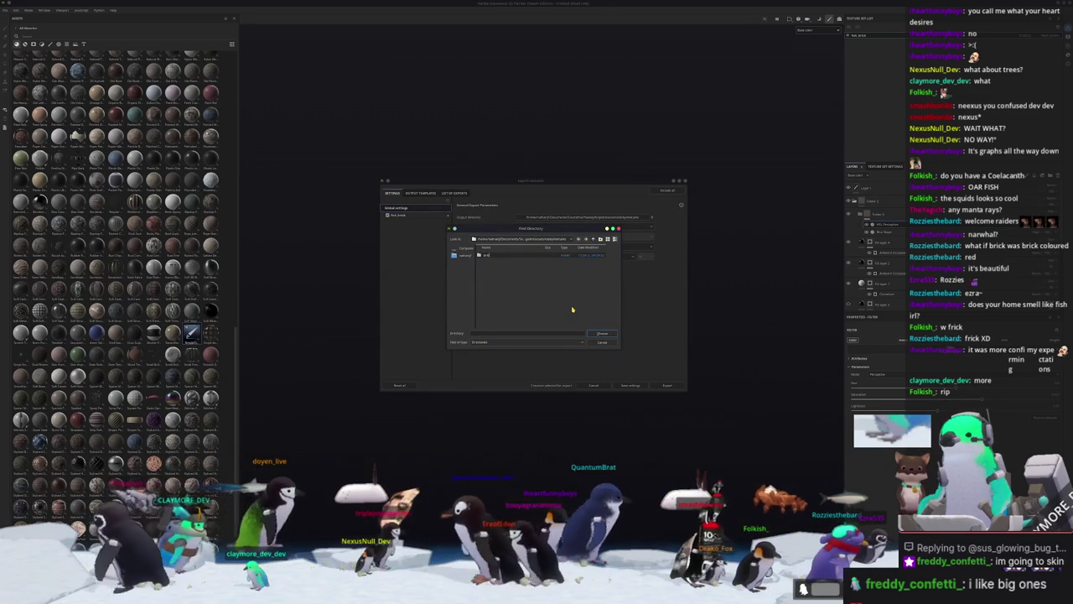
key("Return")
key("Return")
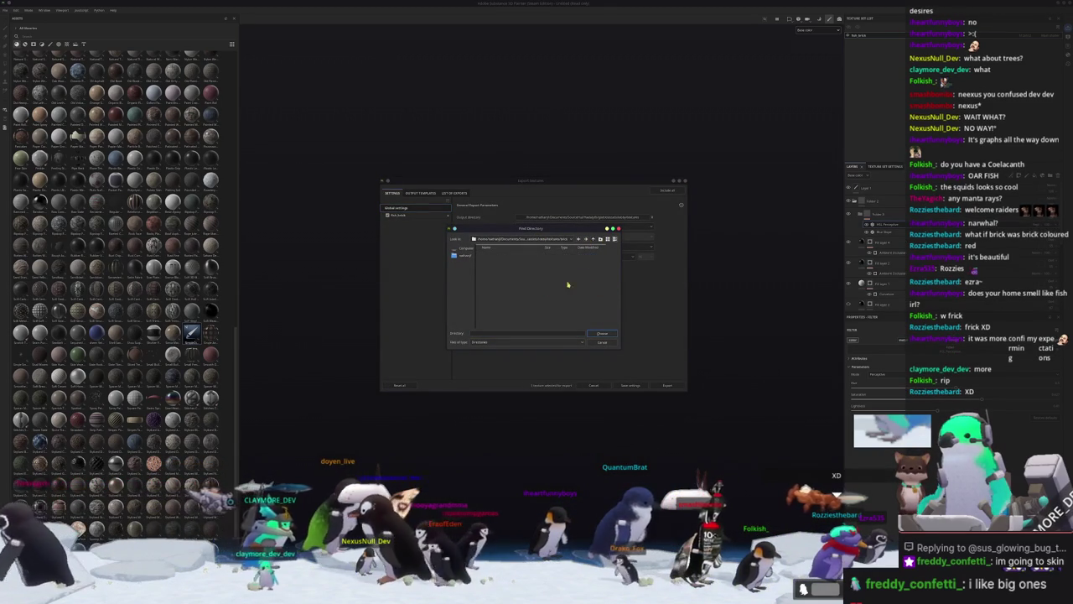
left_click(602, 335)
left_click(667, 386)
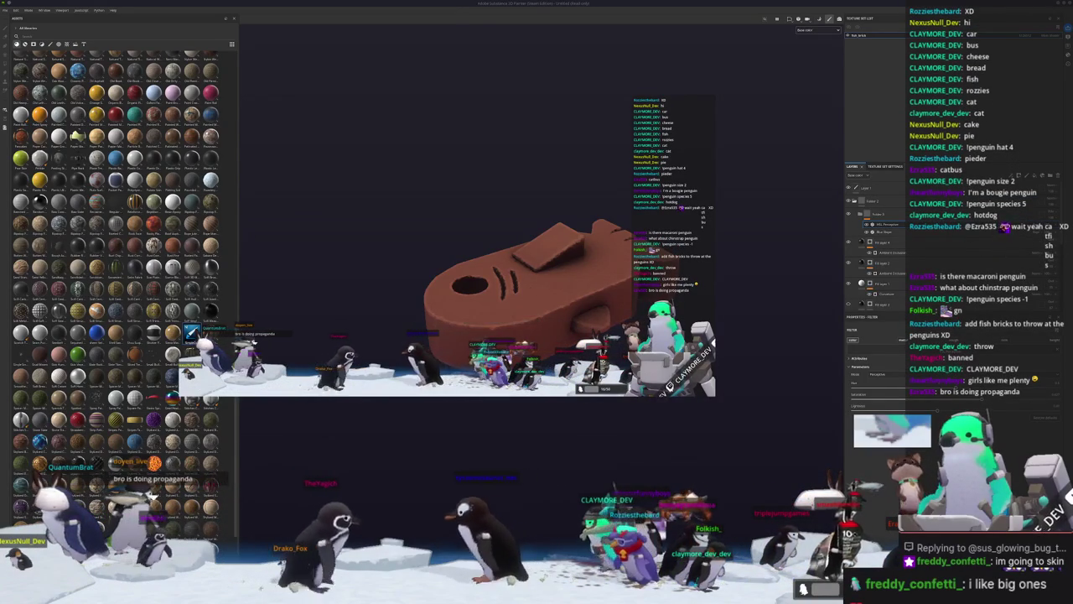
Save the project under the suggested lobby_ file name, one folder above a recent path.
scroll(719, 420, "down", 2)
scroll(719, 422, "down", 1)
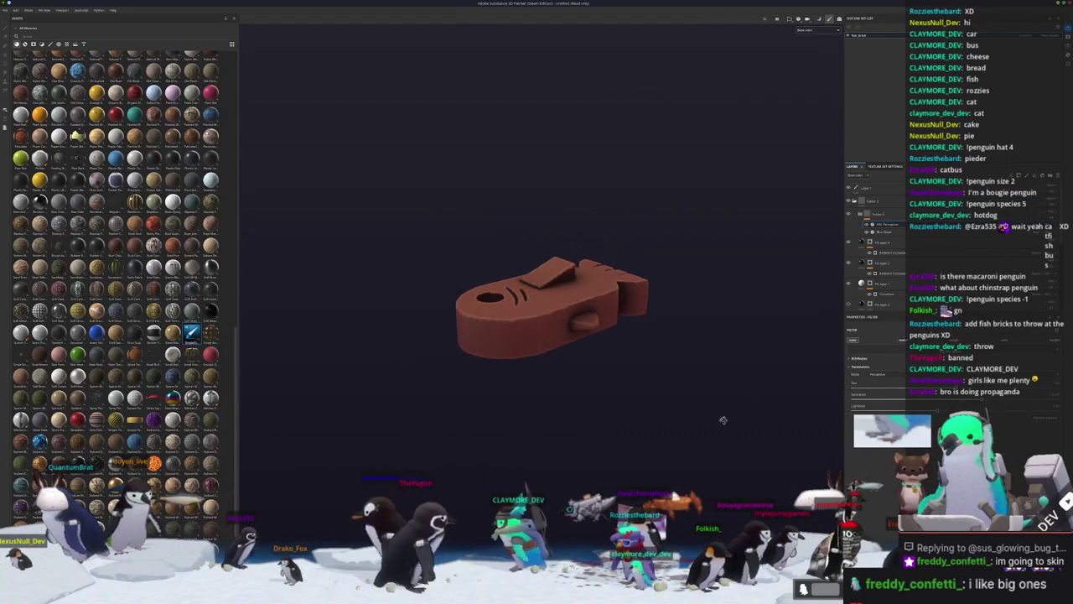
scroll(713, 424, "down", 1)
scroll(696, 432, "down", 1)
key("ctrl+s")
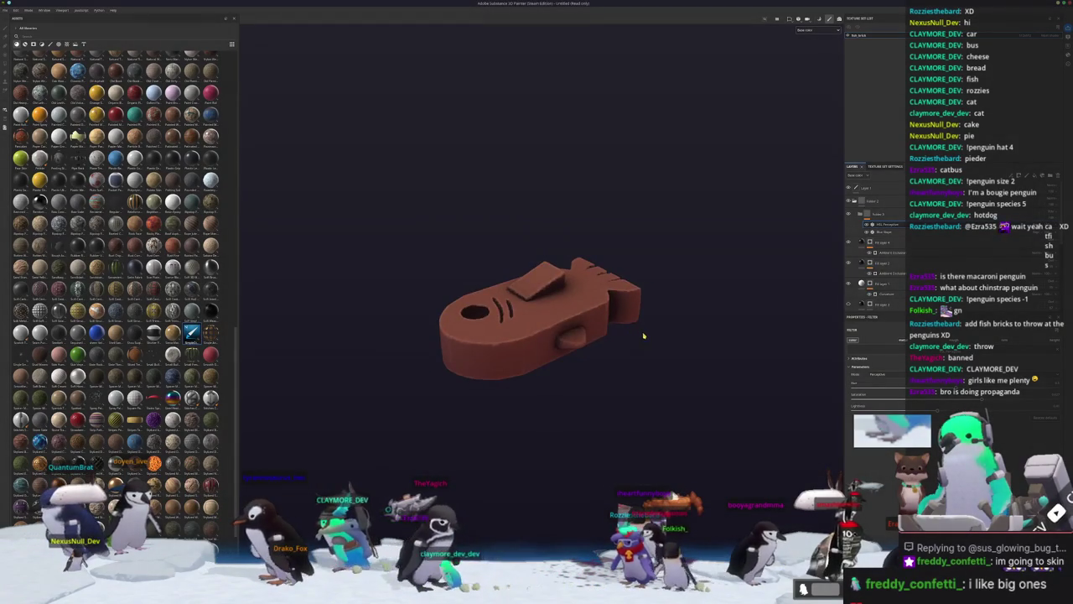
left_click(556, 239)
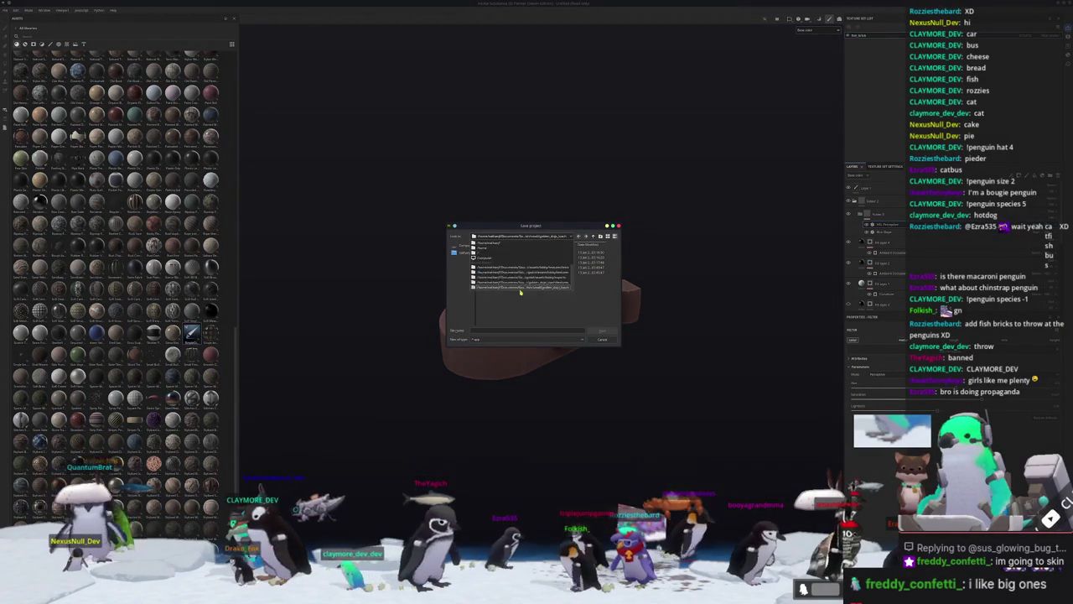
left_click(550, 270)
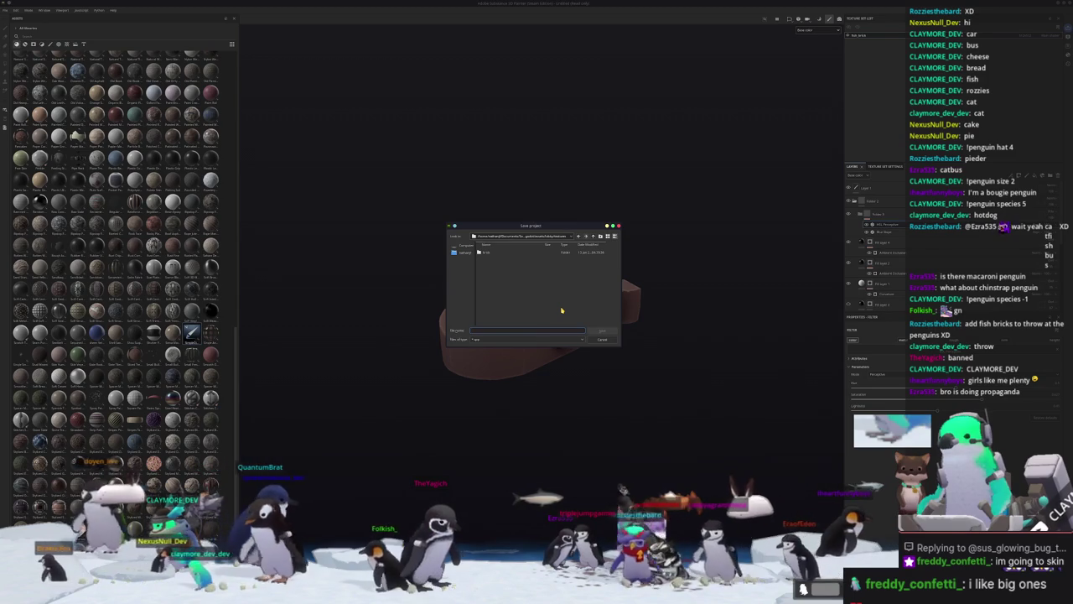
left_click(592, 237)
type("lobby")
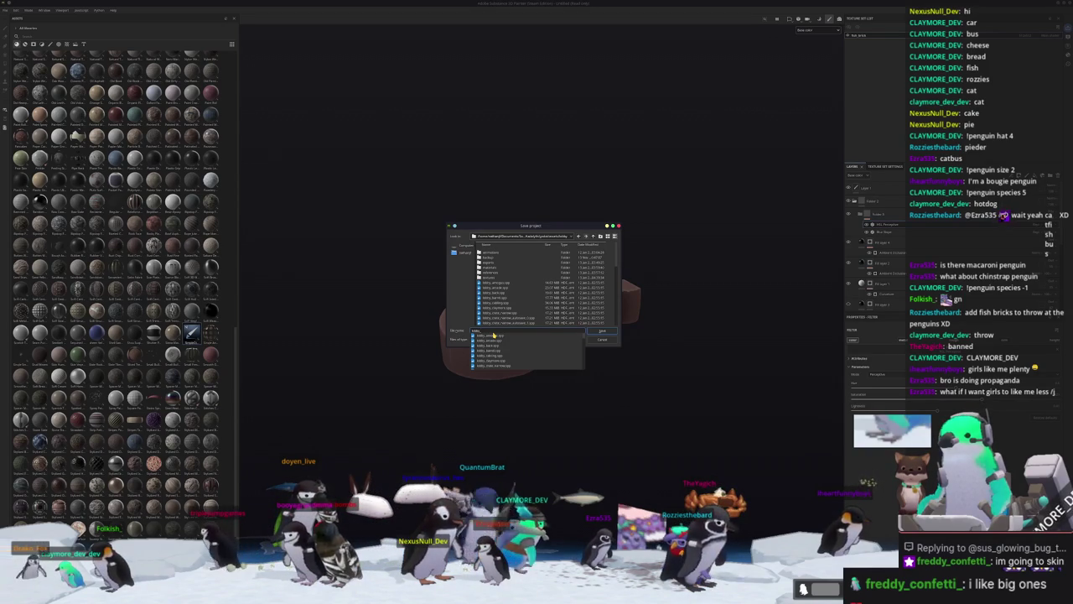
left_click(494, 334)
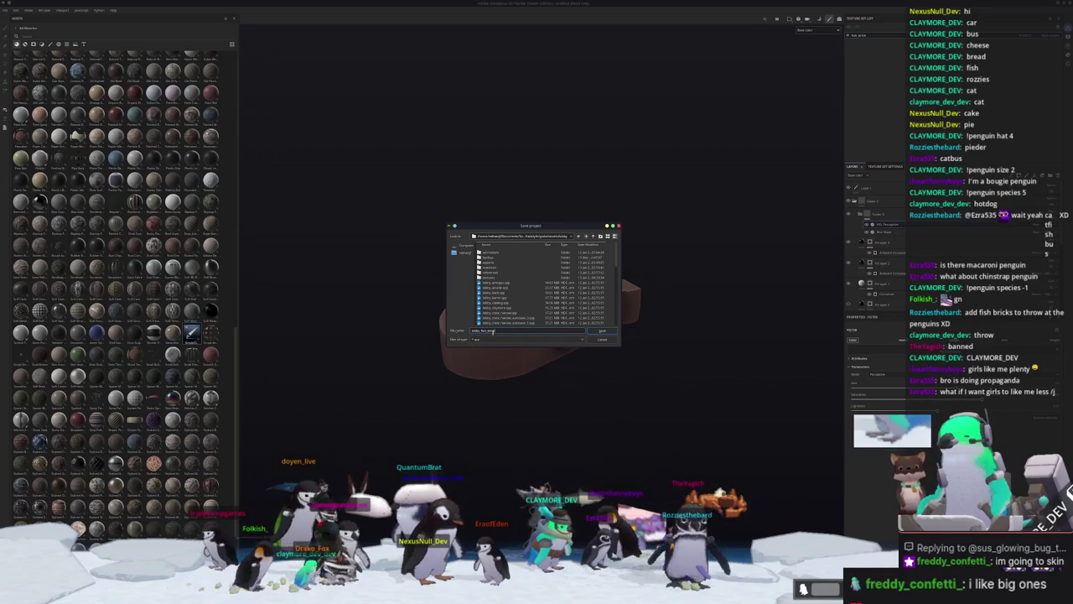
key("Return")
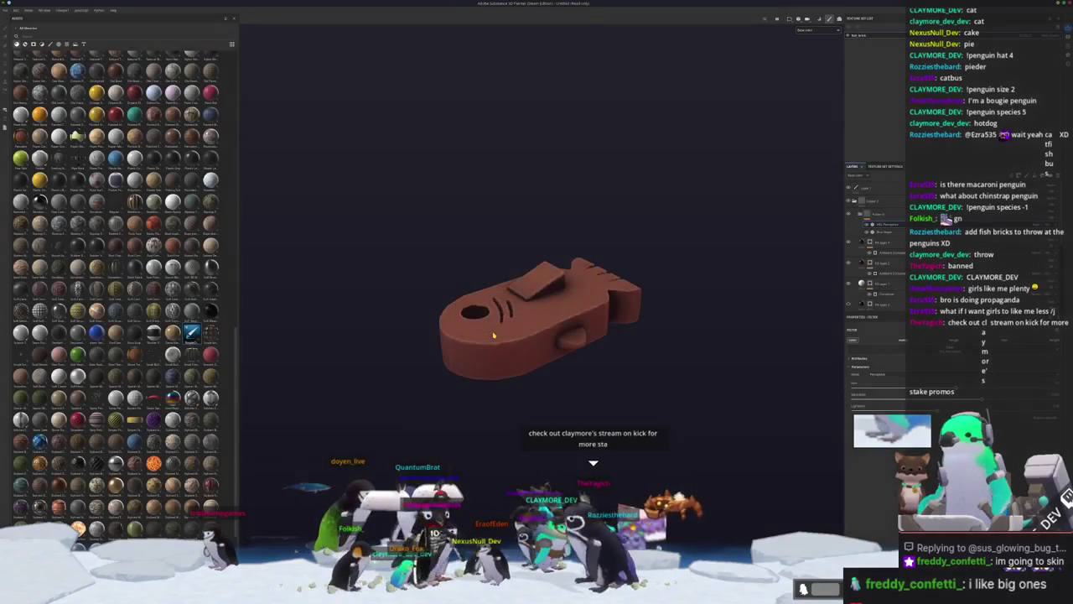
mouse_move(509, 313)
left_mouse_down("alt")
mouse_move(629, 375)
mouse_move(598, 357)
mouse_move(618, 355)
mouse_move(596, 371)
mouse_move(611, 388)
mouse_move(624, 381)
left_mouse_up("alt")
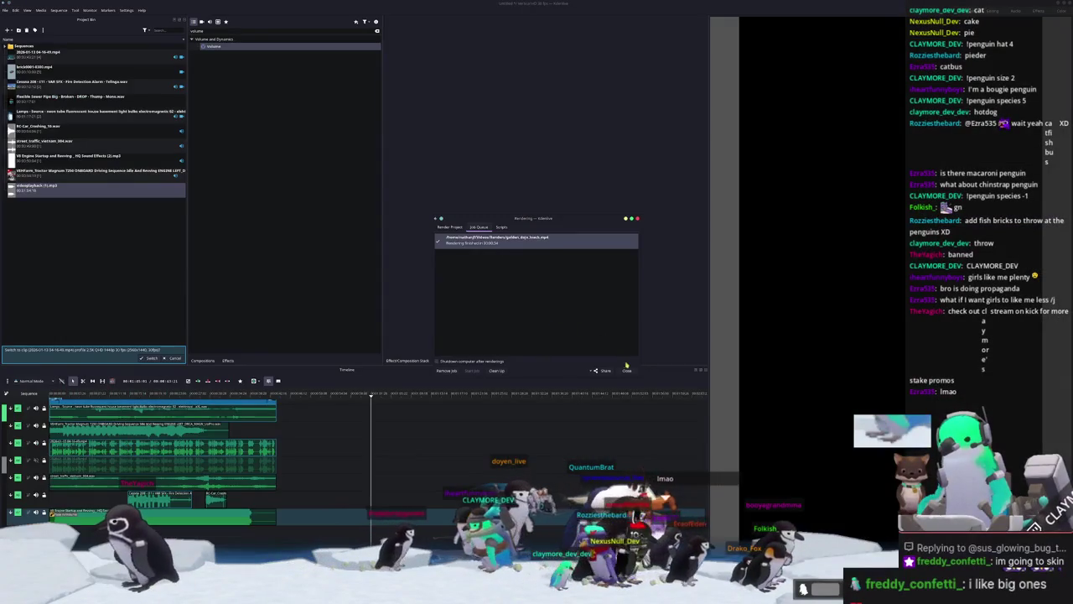
Close Kdenlive's Rendering job window.
left_click(626, 368)
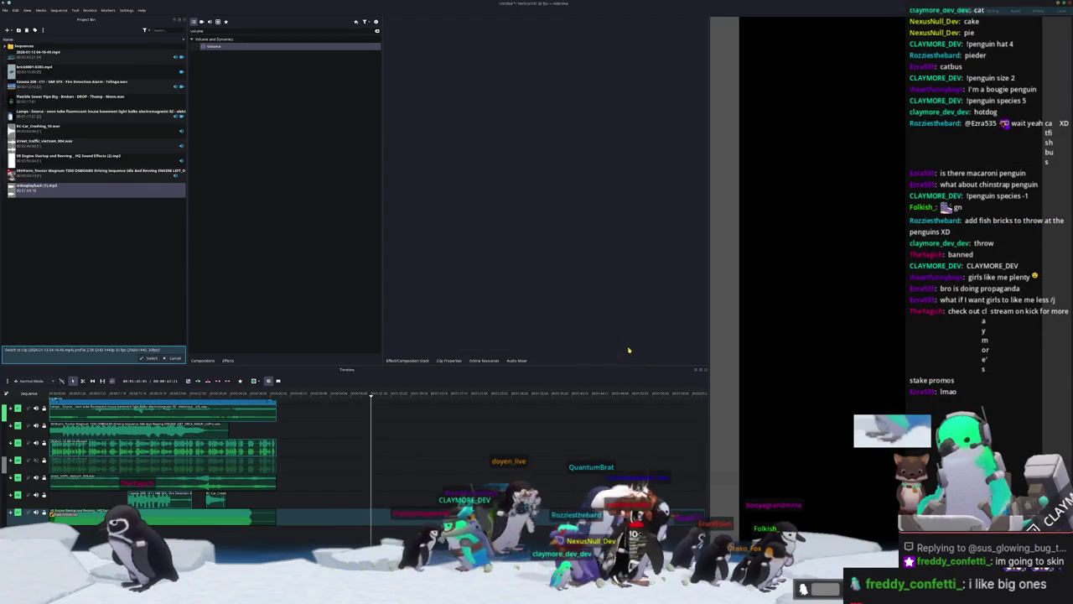
Save the project as golden_dojo_fish in a new Projects/shorts/golden_dojo_fish folder.
key("ctrl+s")
double_click(330, 189)
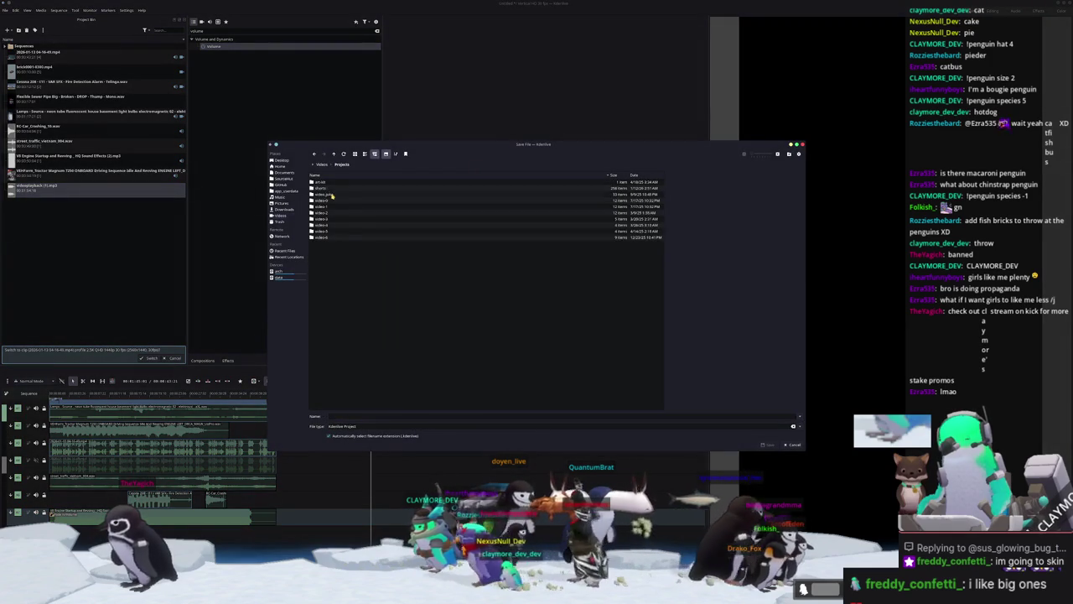
double_click(330, 189)
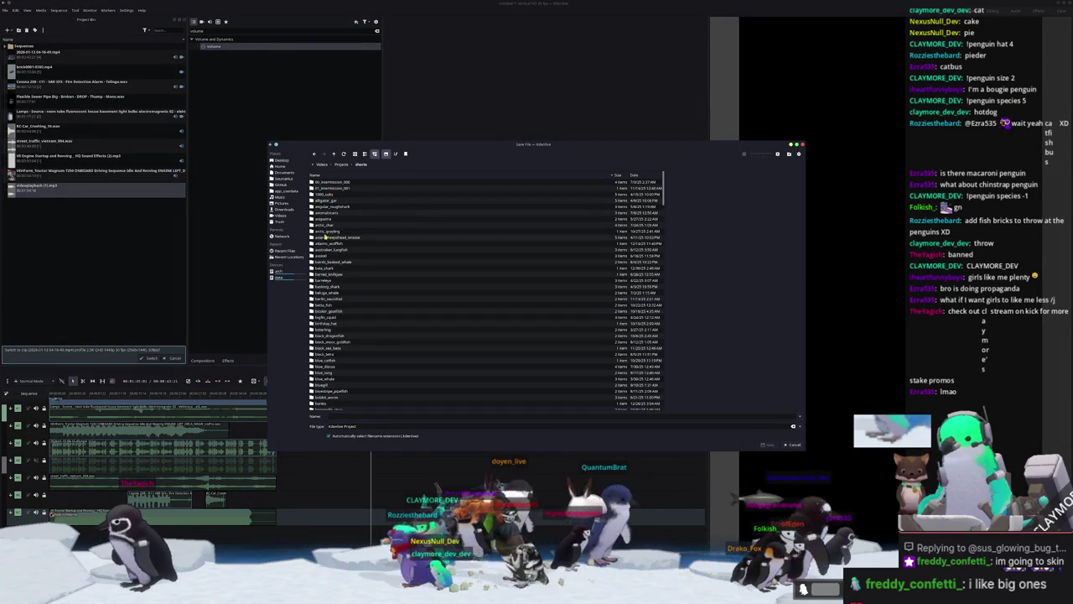
left_click(789, 155)
type("golden_fis")
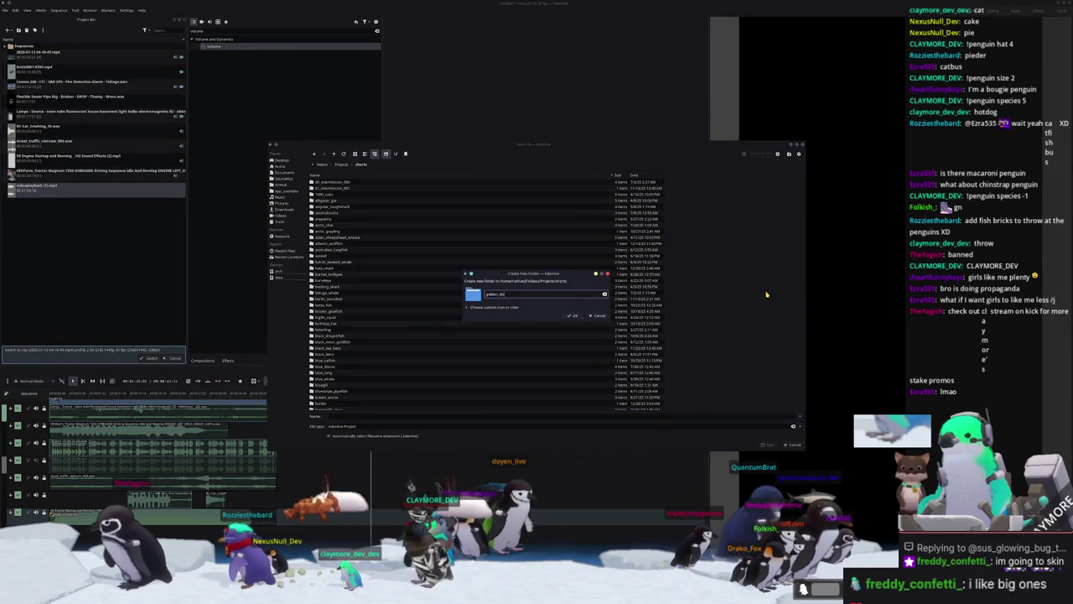
type("jo_fish")
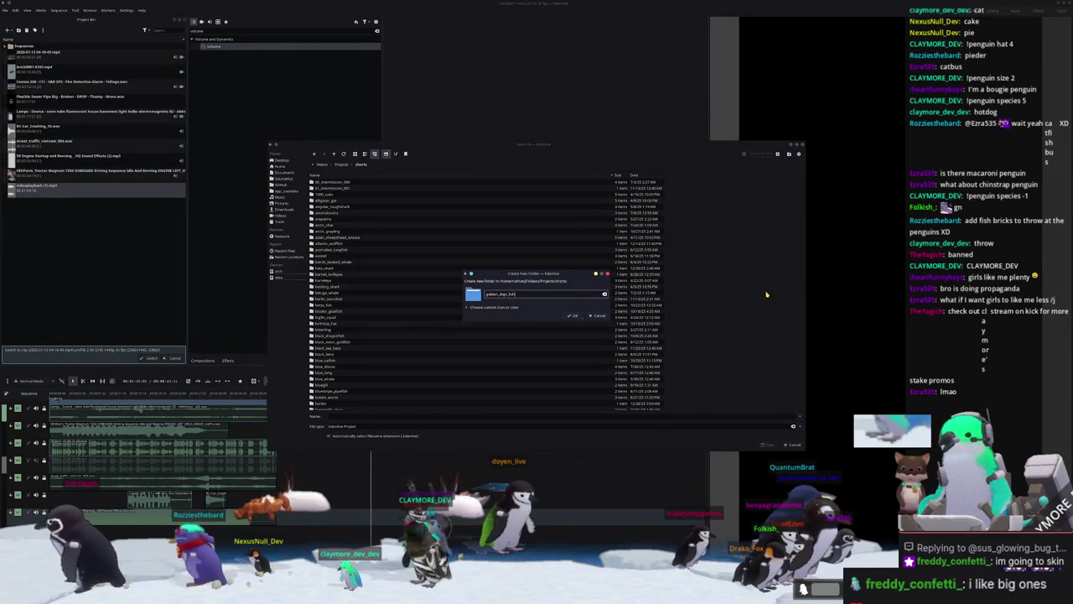
key("Return")
left_click(586, 415)
type("golden_dojo_fish")
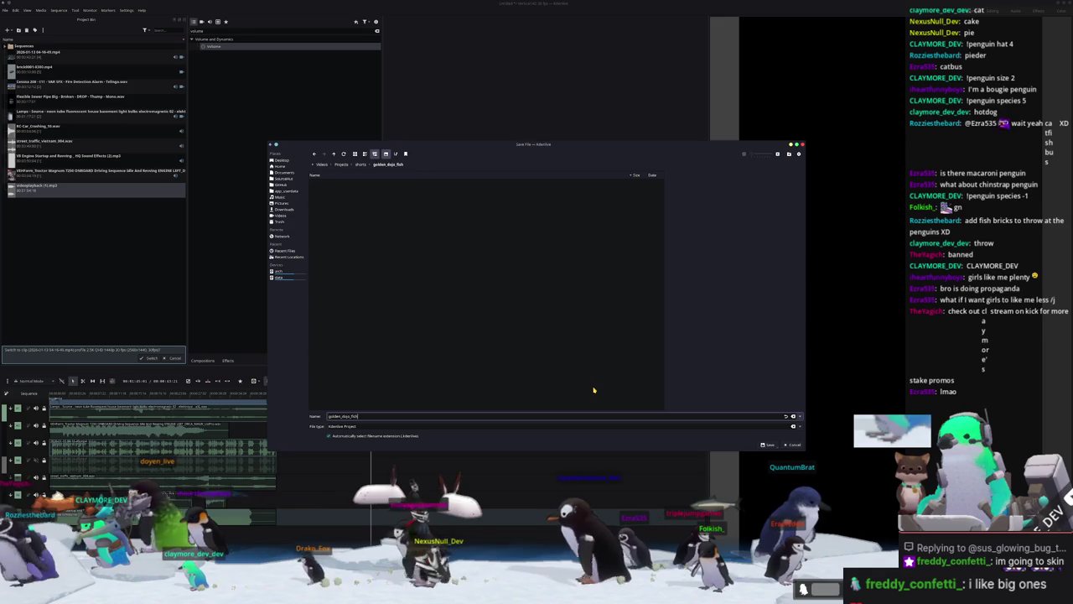
key("Return")
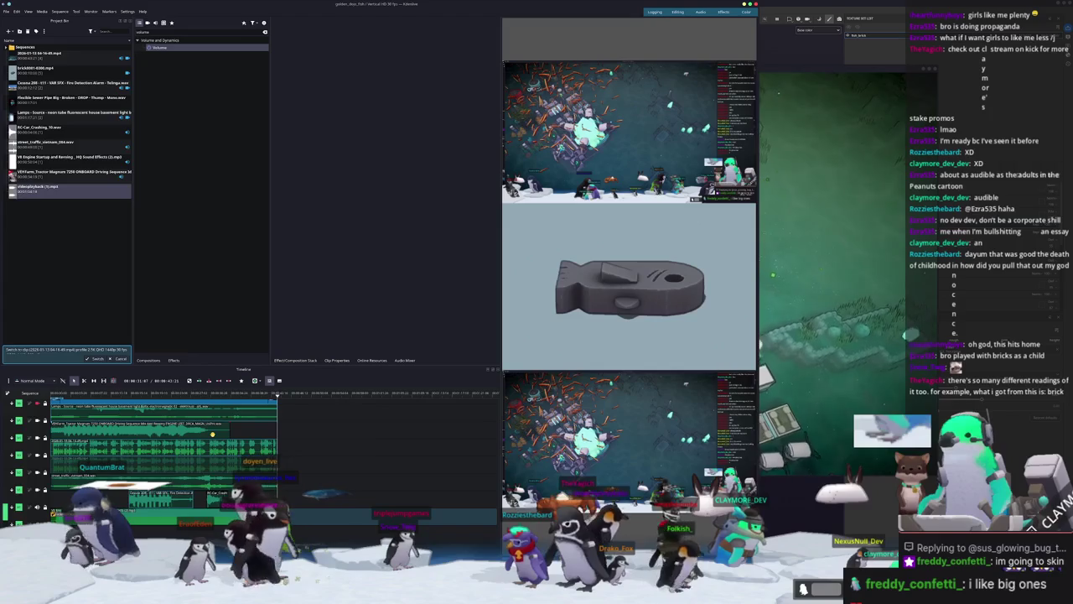
scroll(309, 537, "up", 5)
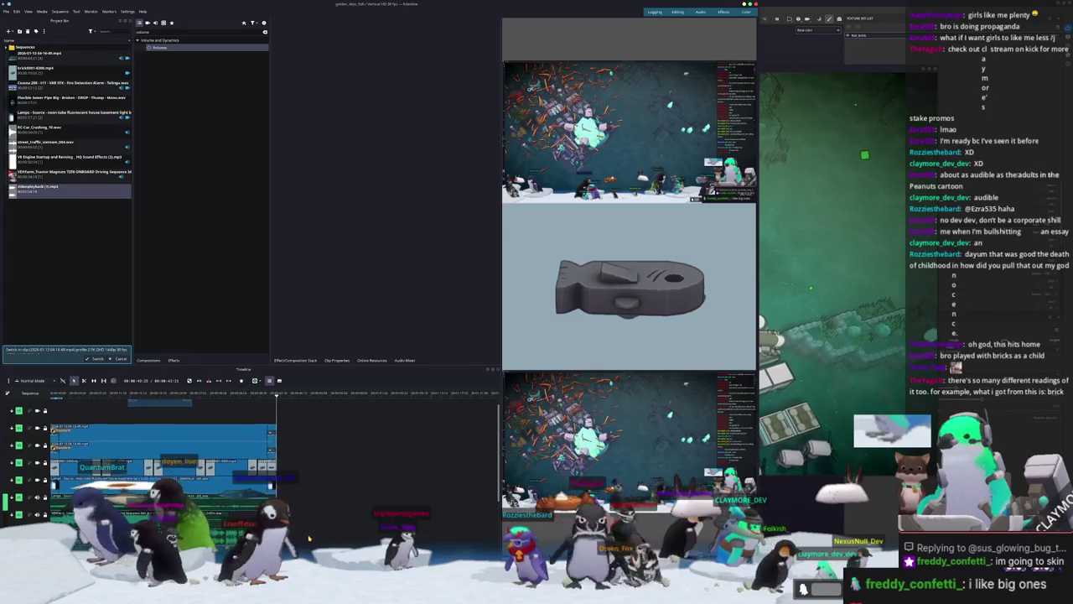
scroll(308, 538, "down", 3)
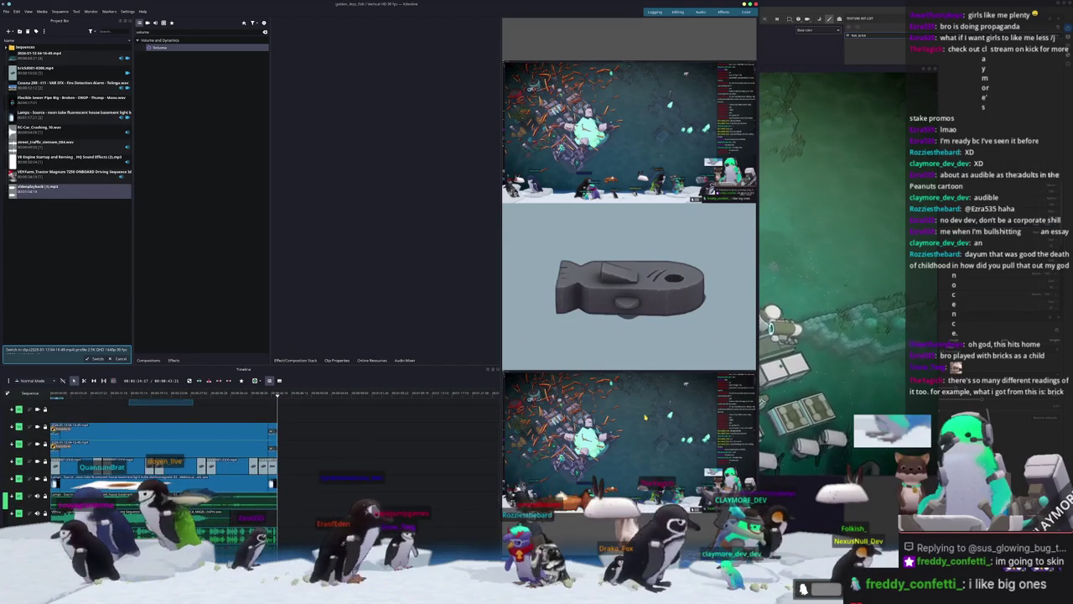